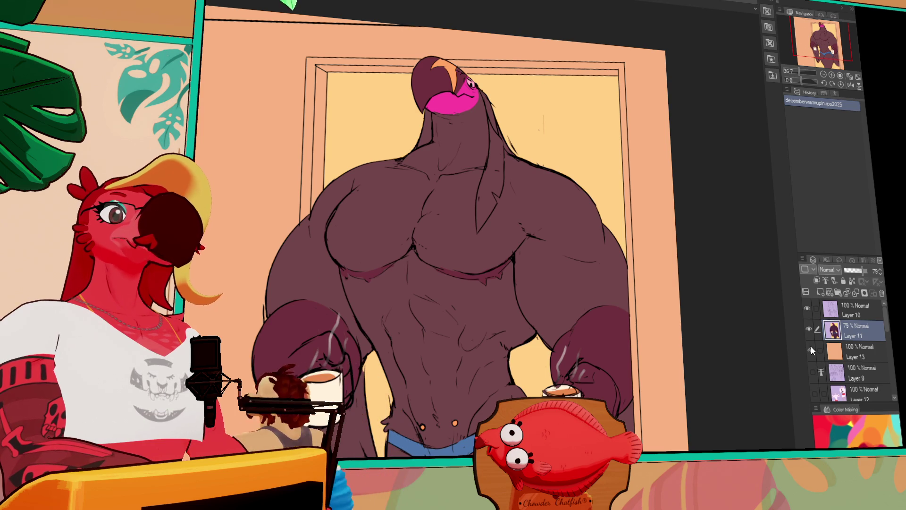
- Hide the coloured layers, show Layer 12's pink character, and zoom in on its upper body
left_click(812, 372, "alt")
left_click(815, 392)
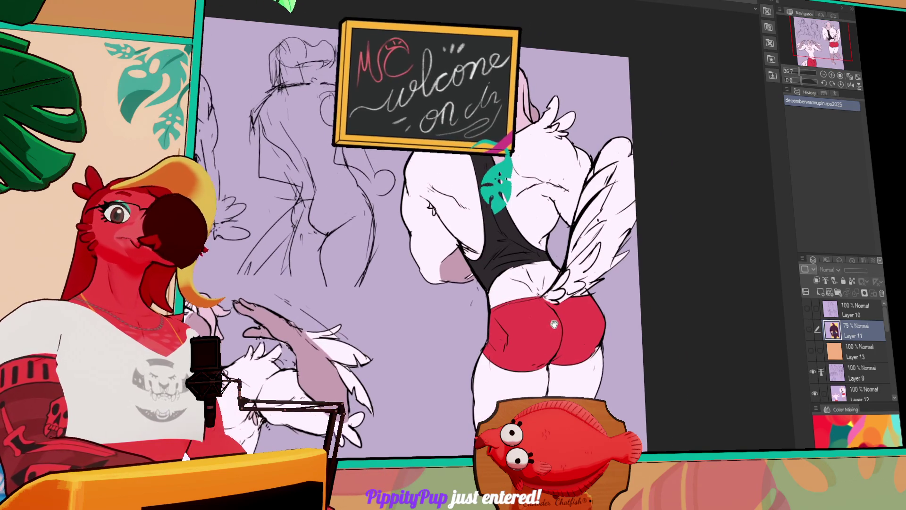
mouse_move(553, 320)
left_mouse_down()
mouse_move(667, 248)
mouse_move(570, 207)
mouse_move(583, 241)
mouse_move(637, 279)
mouse_move(628, 267)
left_mouse_up()
scroll(667, 249, "up", 1)
scroll(600, 254, "up", 1)
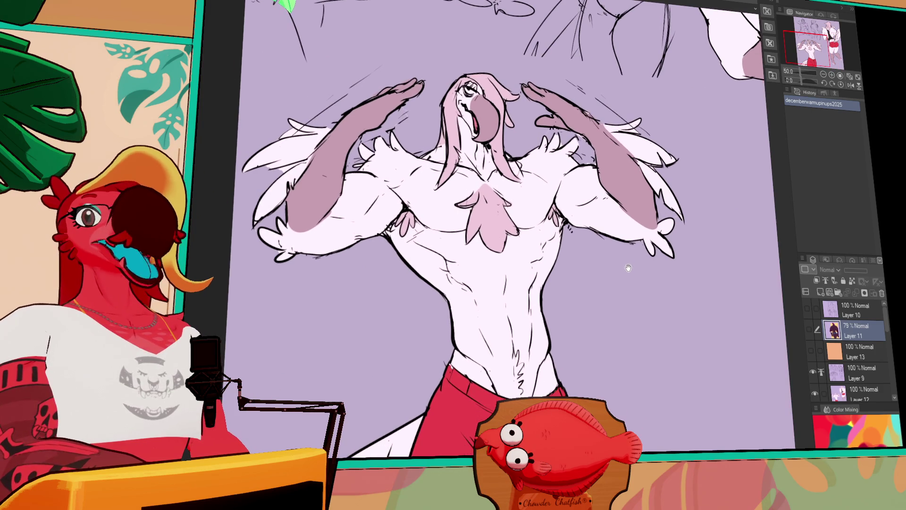
scroll(629, 265, "up", 1)
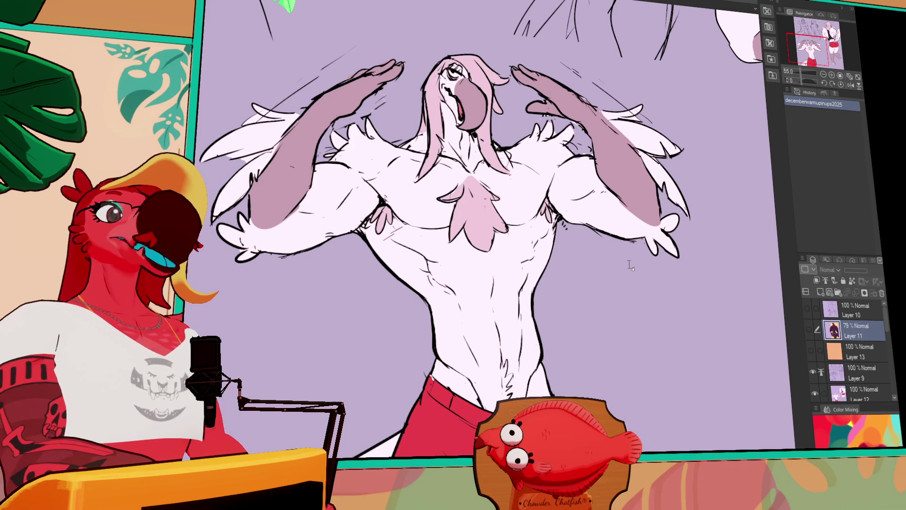
left_click_drag(705, 341, 692, 296)
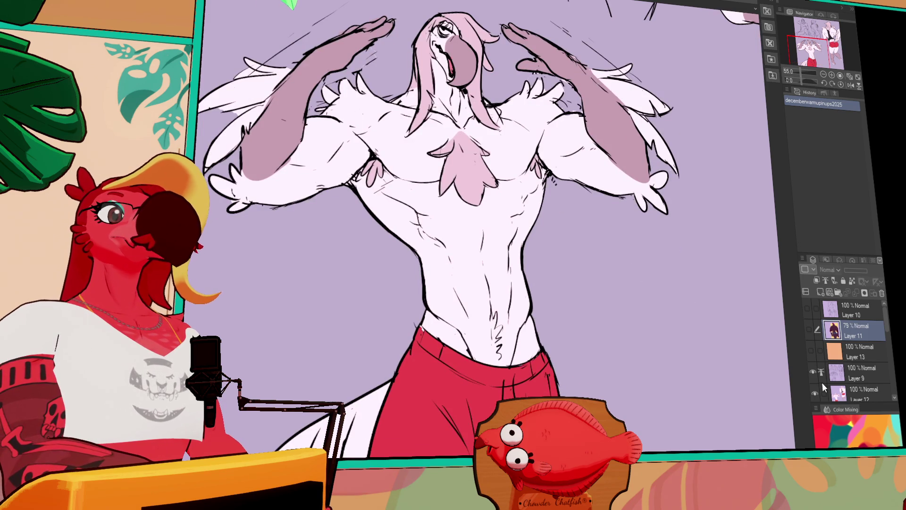
- Hide Layers 12 and 9, show coloured Layers 10, 11 and 13, and paste the post screenshot
left_click(815, 392)
left_click(812, 371)
left_click(807, 309)
left_click(808, 329)
left_click(811, 350)
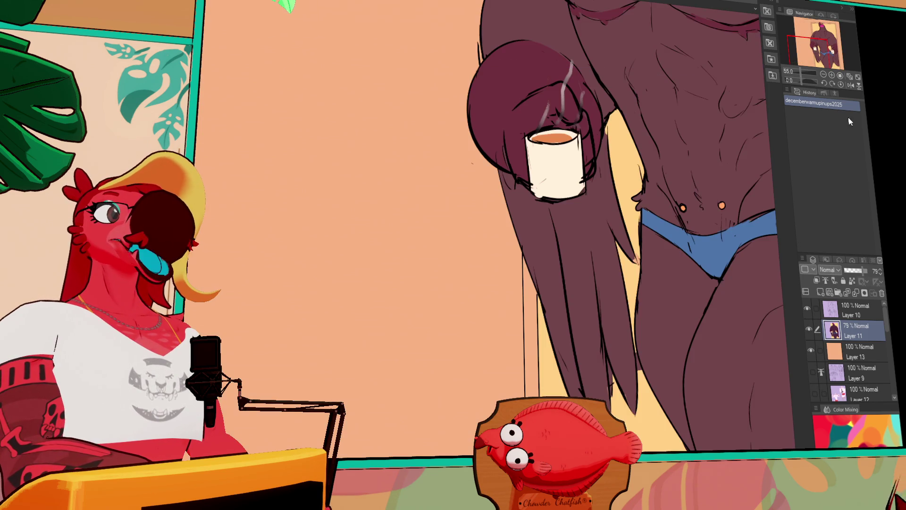
scroll(558, 287, "down", 2)
mouse_move(577, 281)
left_mouse_down()
mouse_move(557, 288)
mouse_move(538, 278)
left_mouse_up()
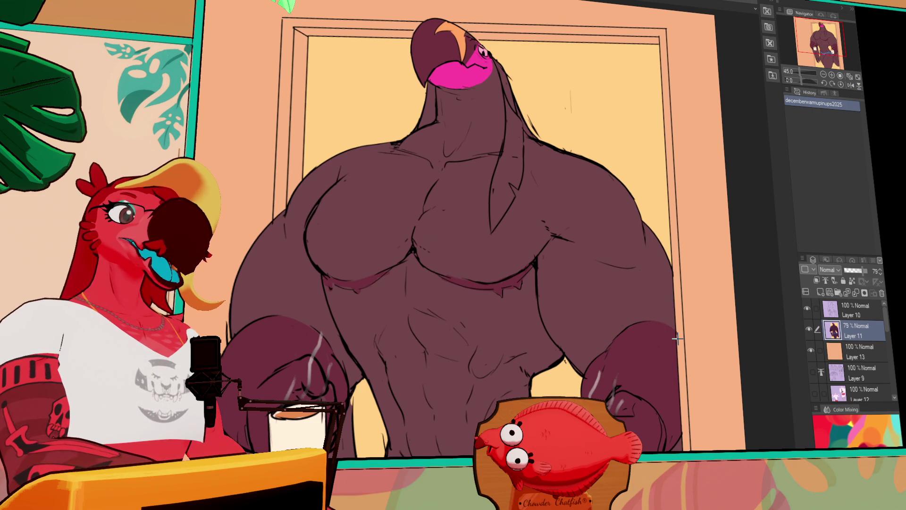
key("ctrl+v")
scroll(444, 176, "up", 5)
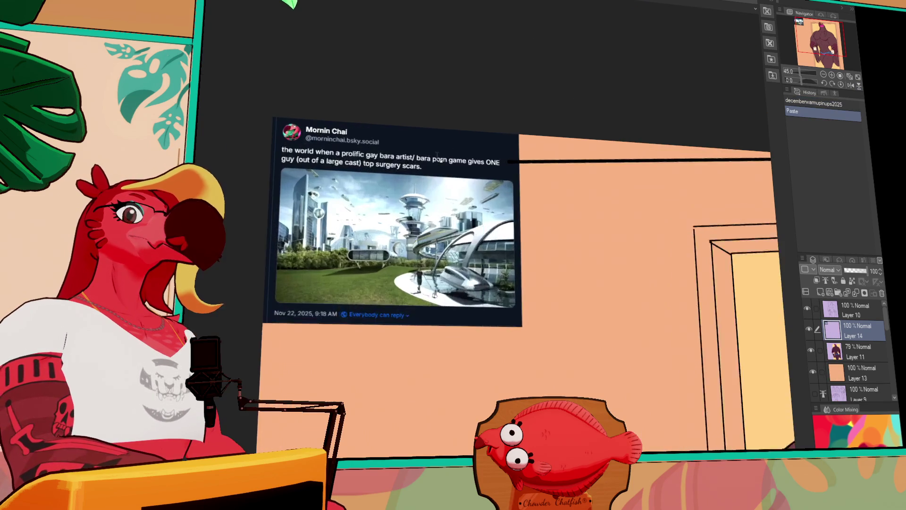
- Pan to read the pasted social-media post, then delete its layer
left_click_drag(443, 175, 569, 196)
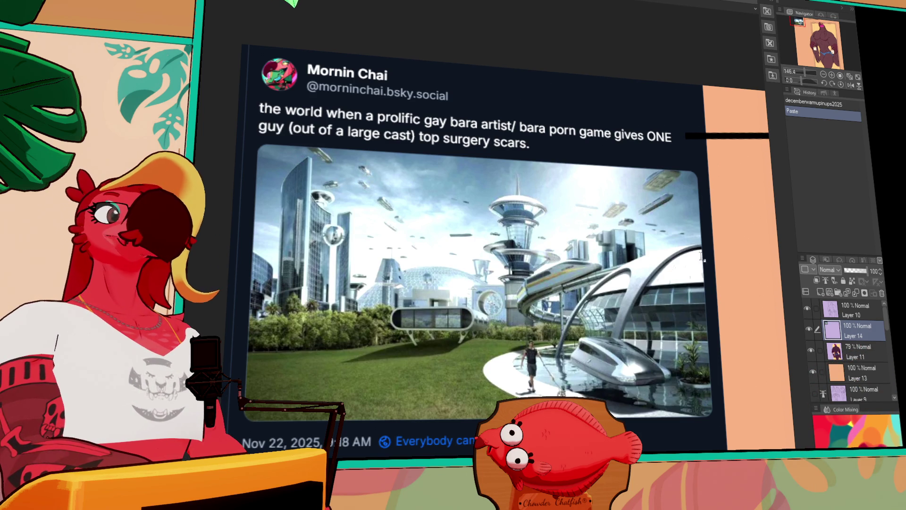
left_click(881, 293)
scroll(439, 136, "down", 6)
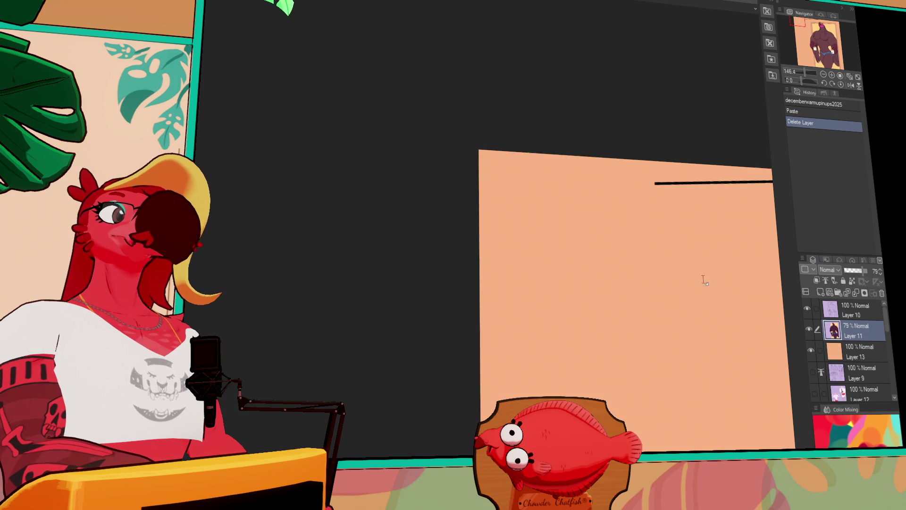
- Move Layers 9, 12 and 5 into new Folder 2, then add an empty Folder 3
scroll(439, 135, "down", 2)
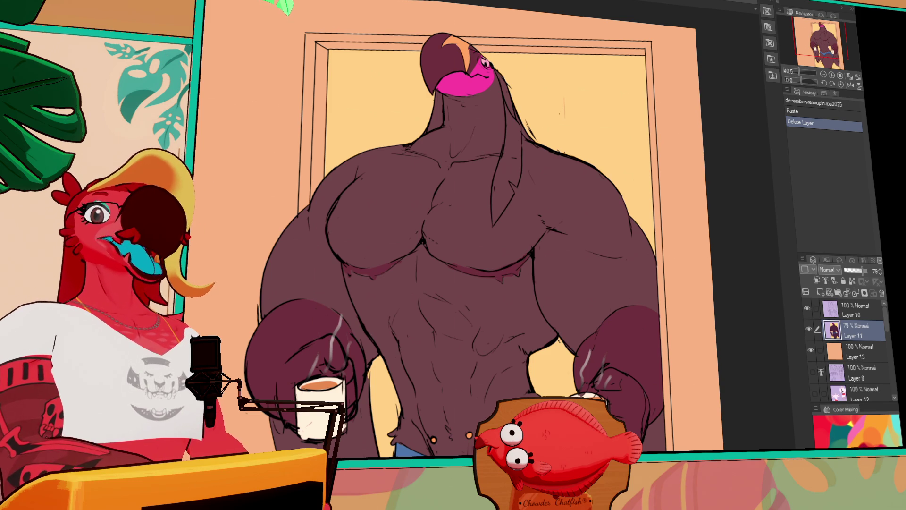
left_click(859, 315)
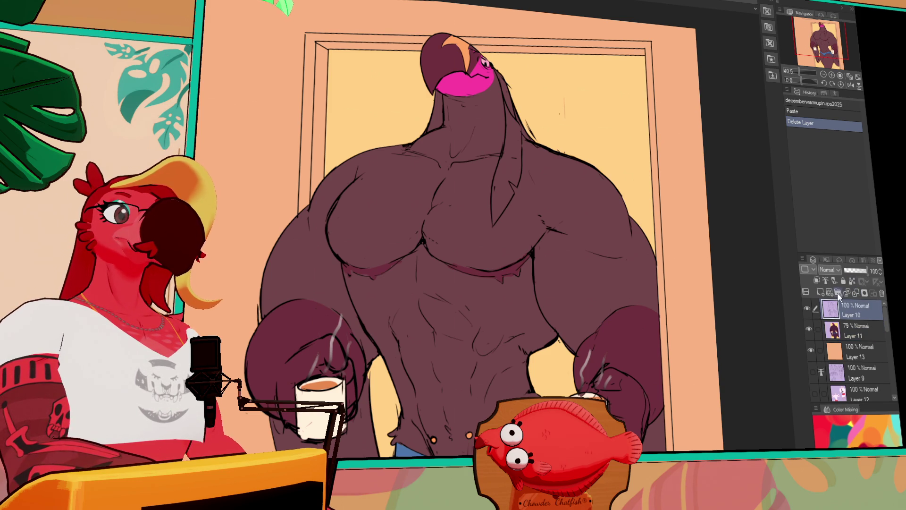
left_click(838, 293)
left_click_drag(886, 323, 888, 340)
scroll(886, 340, "down", 1)
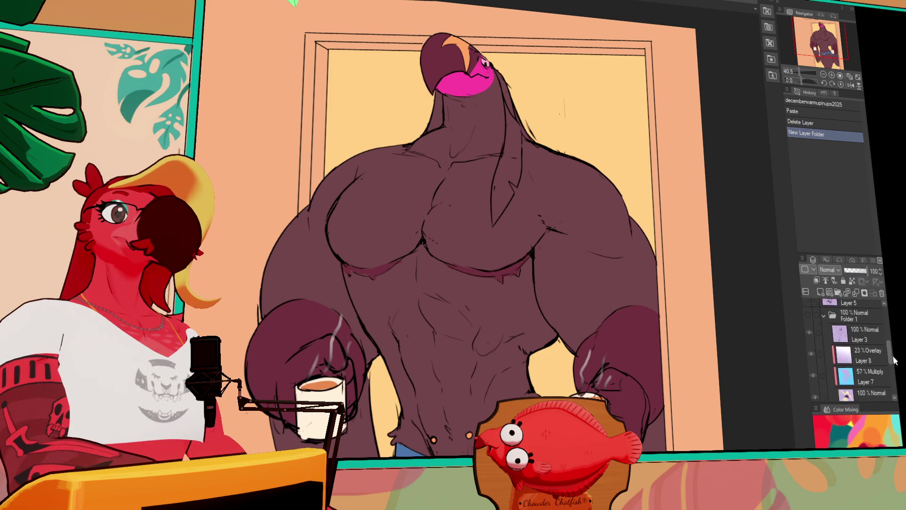
left_click(873, 350, "shift")
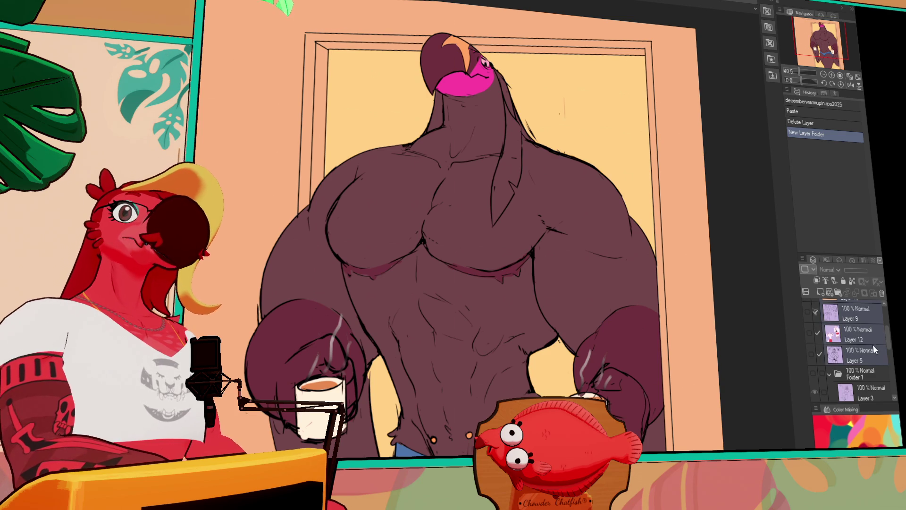
mouse_move(890, 338)
left_mouse_down()
mouse_move(889, 306)
mouse_move(844, 309)
left_mouse_up()
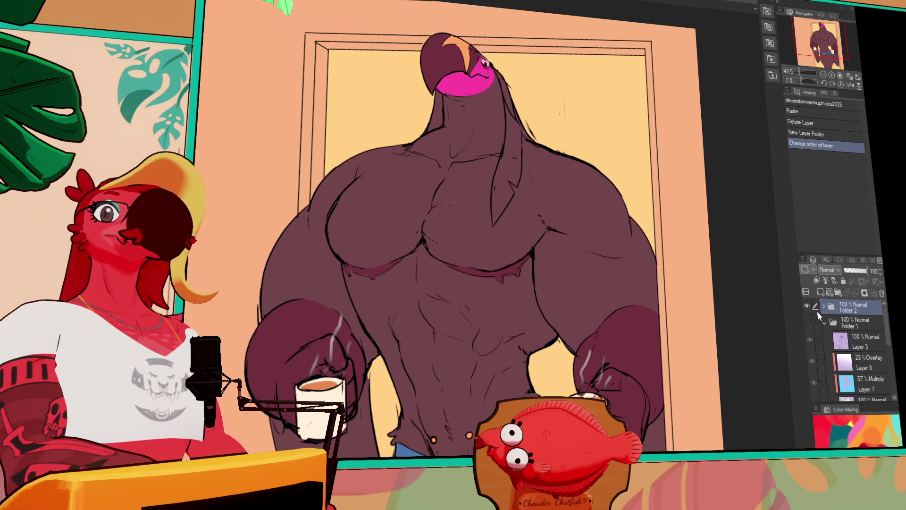
left_click(837, 292)
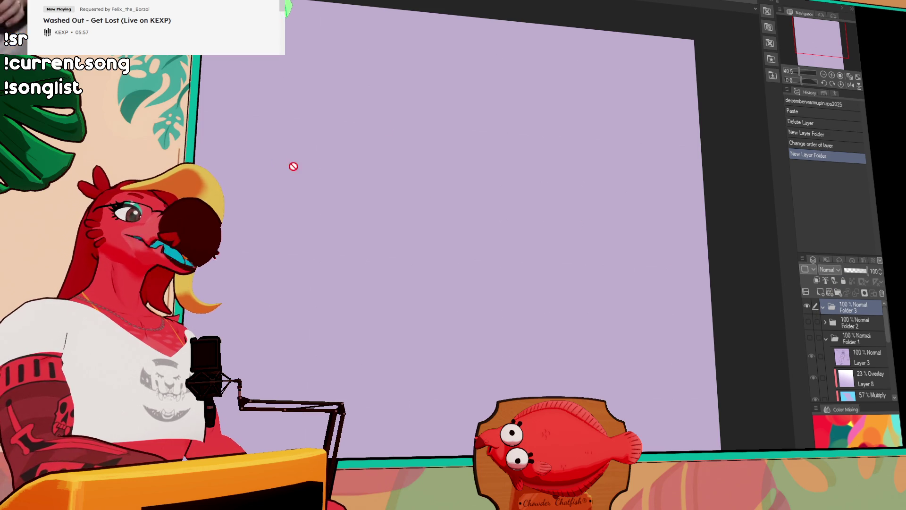
- Add an empty raster layer, undo two test strokes, and switch to the character lineup document
left_click(819, 291)
mouse_move(265, 178)
left_mouse_down()
mouse_move(399, 210)
mouse_move(443, 126)
left_mouse_up()
key("ctrl+z")
left_click_drag(490, 146, 380, 122)
key("ctrl+z")
left_click(823, 75)
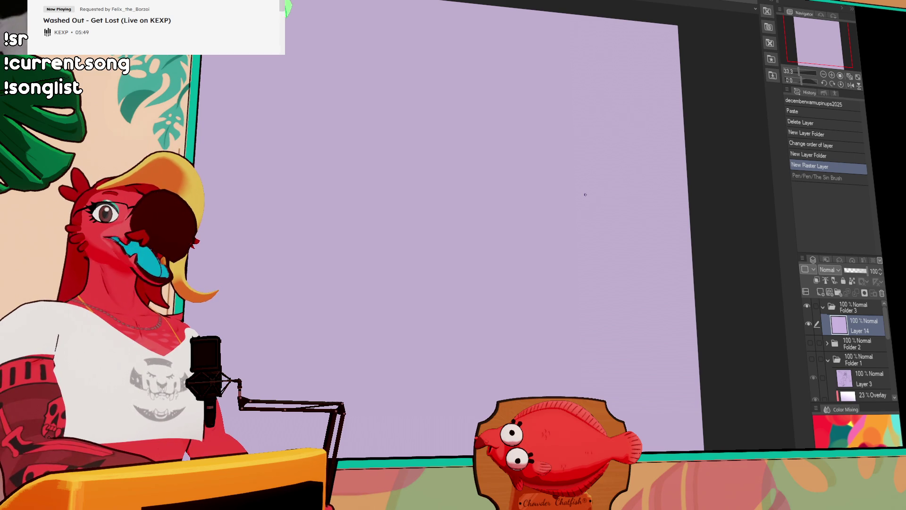
left_click_drag(568, 231, 594, 225)
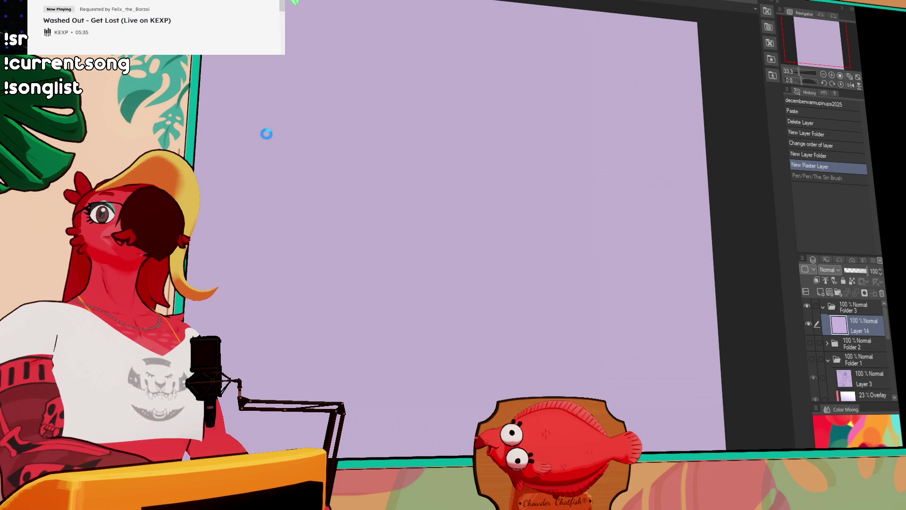
key("ctrl+Tab")
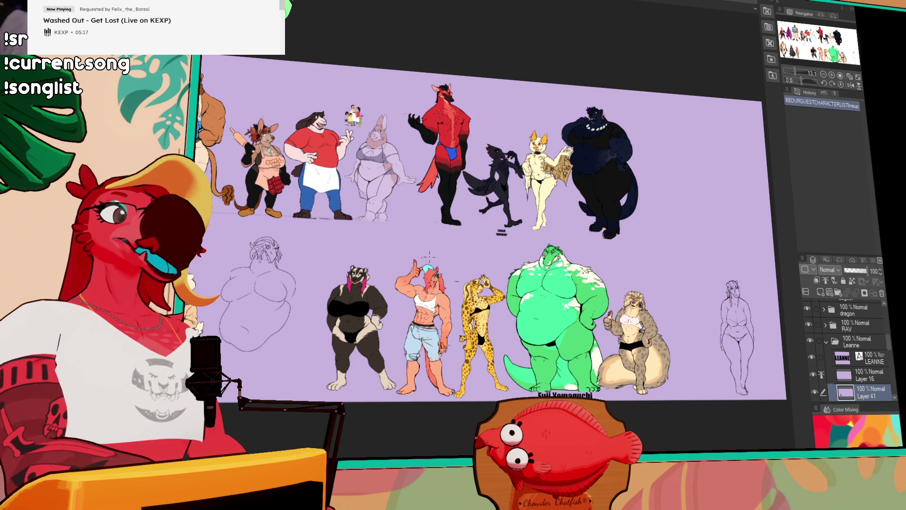
- Zoom and pan the lineup to frame the dark character's head and torso
scroll(530, 359, "up", 3)
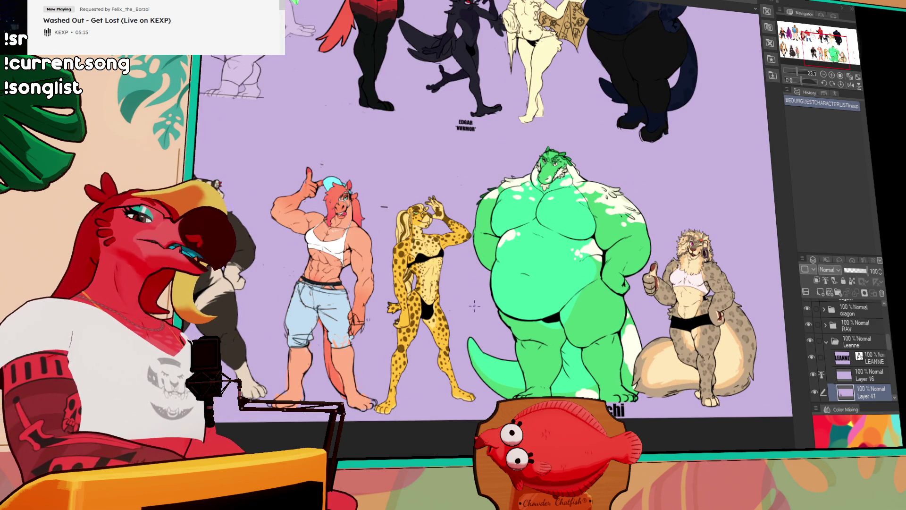
mouse_move(185, 113)
left_mouse_down()
mouse_move(365, 304)
mouse_move(500, 373)
mouse_move(546, 270)
mouse_move(136, 264)
left_mouse_up()
scroll(485, 253, "up", 4)
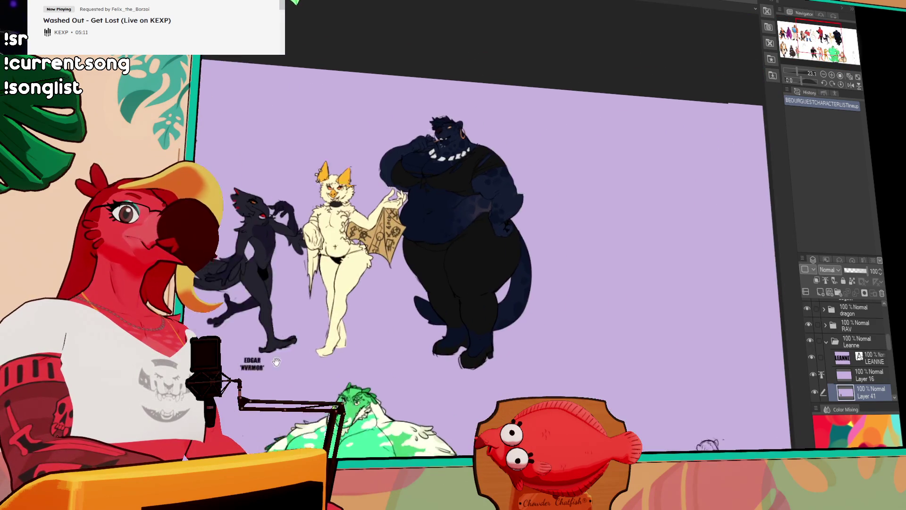
left_click_drag(485, 253, 471, 419)
scroll(470, 419, "up", 1)
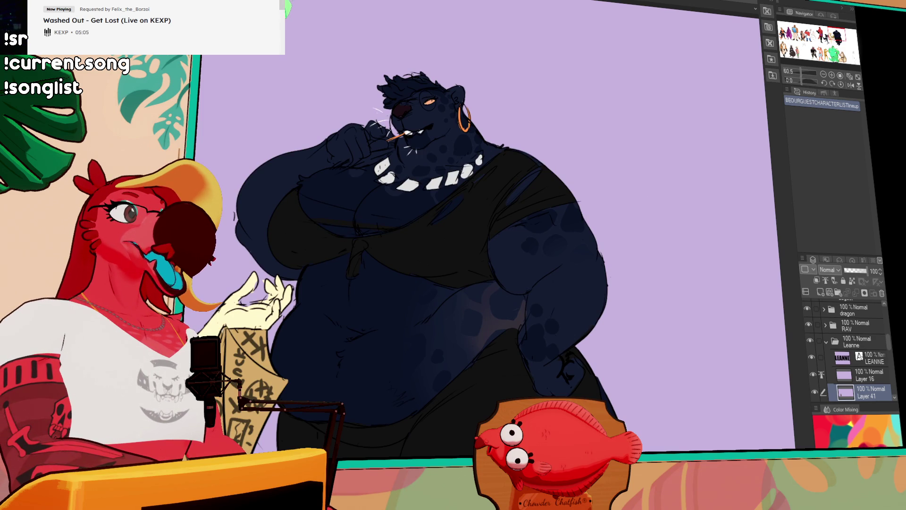
- Test and undo a stroke on the lavender canvas, then widen it beside the reference
key("ctrl+Tab")
mouse_move(536, 249)
left_mouse_down()
mouse_move(465, 307)
mouse_move(623, 253)
mouse_move(622, 306)
left_mouse_up()
key("ctrl+z")
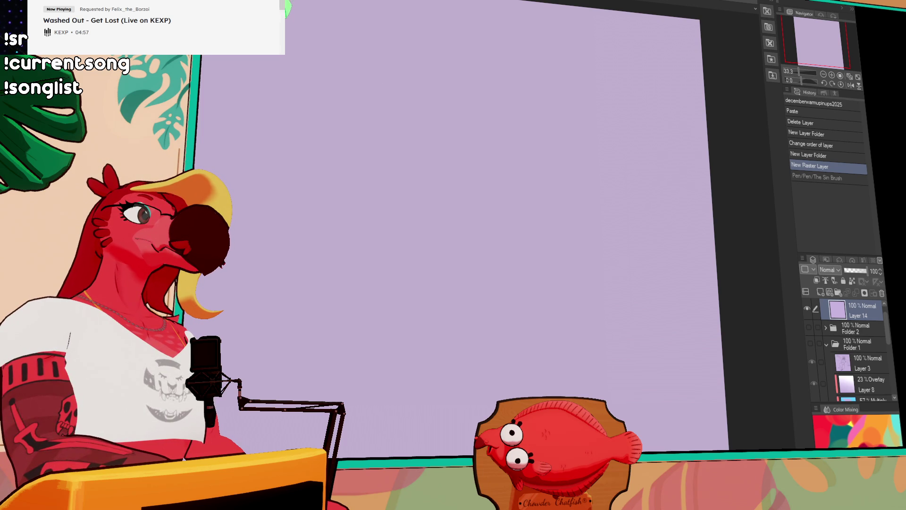
key("ctrl+Tab")
left_click_drag(783, 159, 903, 172)
key("ctrl+Tab")
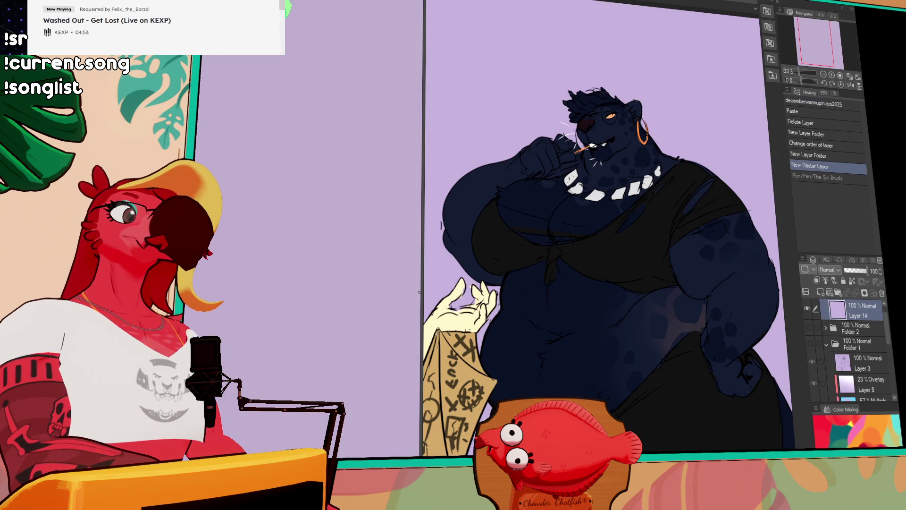
left_click_drag(423, 289, 604, 284)
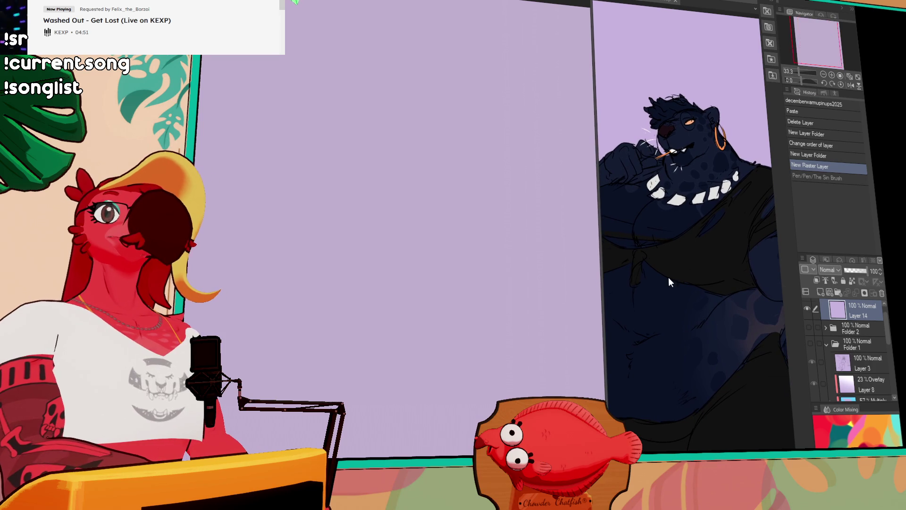
- Zoom out to show the full dark character and widen the blank canvas further
key("ctrl+Tab")
mouse_move(719, 345)
left_mouse_down()
mouse_move(750, 238)
mouse_move(755, 260)
left_mouse_up()
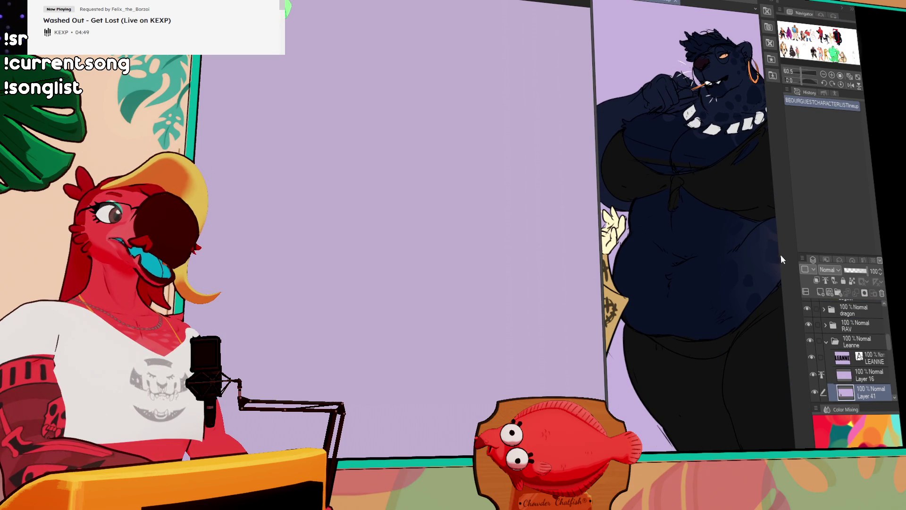
left_click(823, 76)
left_click(823, 75)
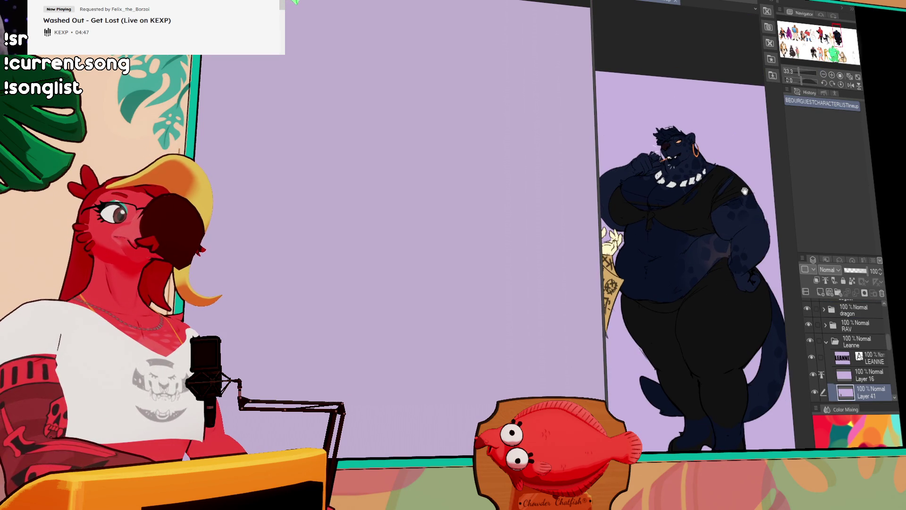
key("ctrl+Tab")
left_click_drag(595, 243, 635, 238)
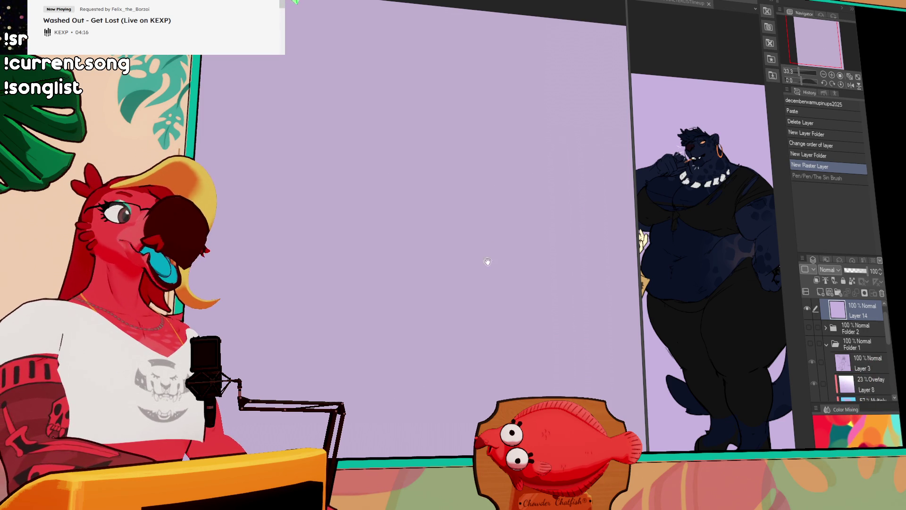
left_click_drag(459, 222, 371, 322)
key("ctrl+z")
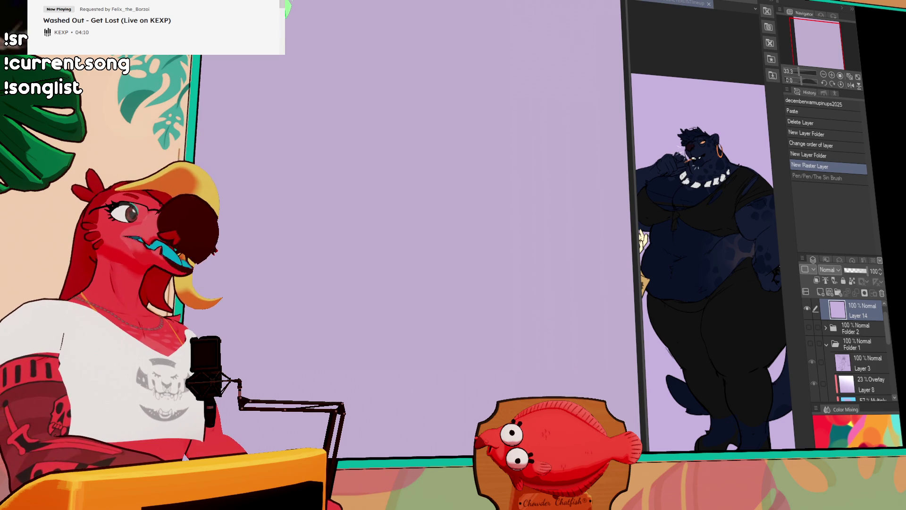
left_click_drag(684, 3, 236, 3)
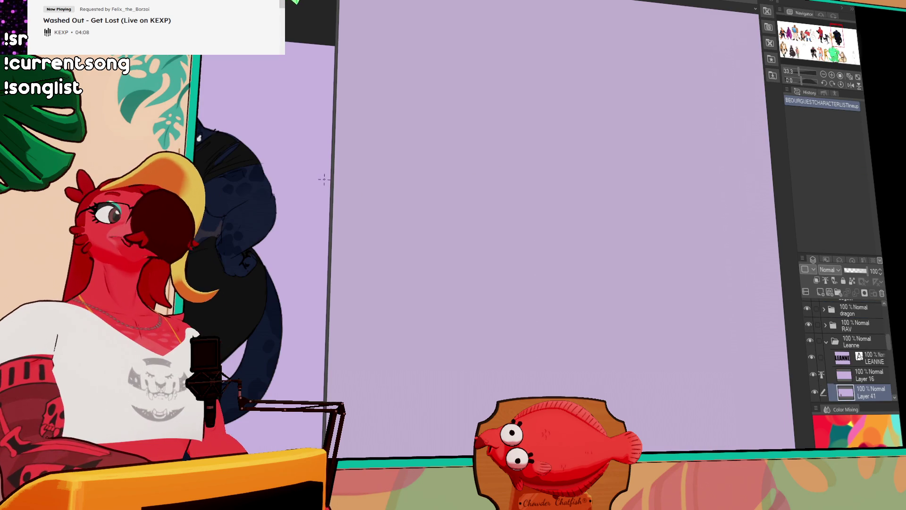
- On the decemberwarmupinups2025 canvas, sketch the head circle with a centre guide line
left_click_drag(332, 191, 217, 180)
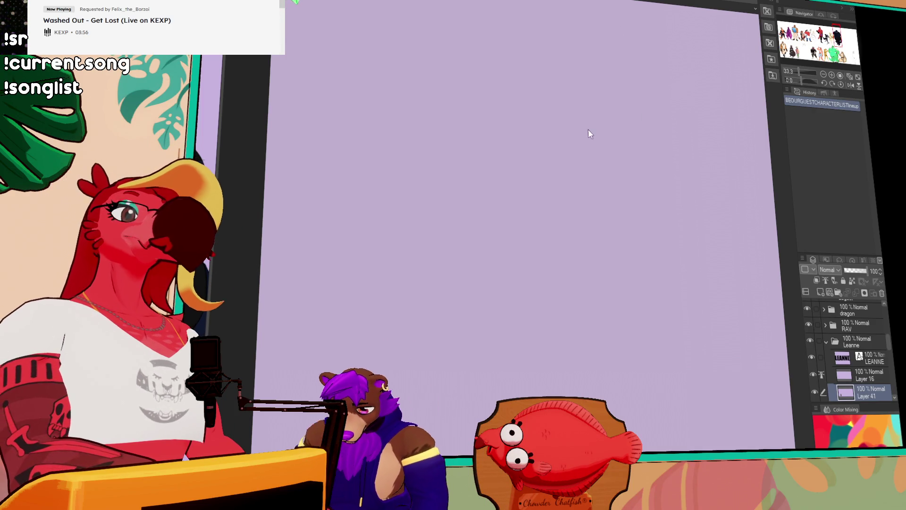
key("ctrl+Tab")
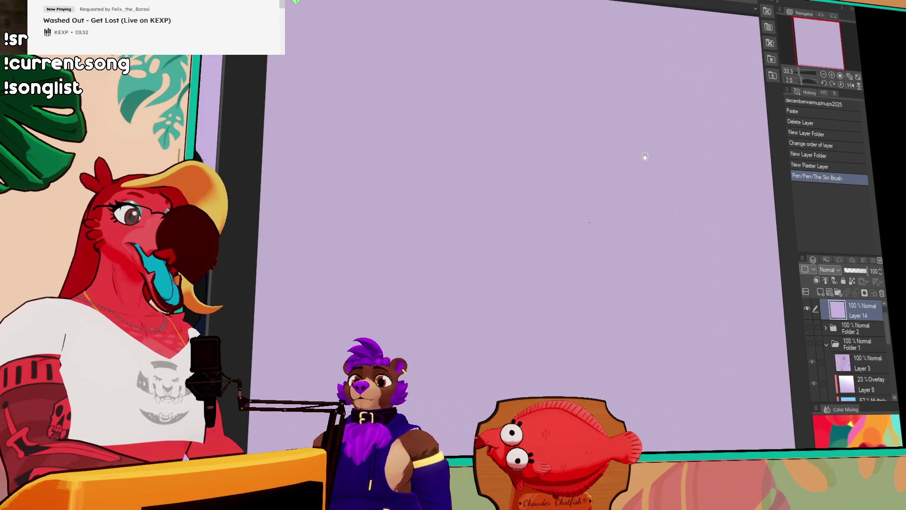
left_click_drag(596, 156, 521, 194)
key("ctrl+z")
left_click_drag(596, 135, 544, 157)
key("ctrl+z")
mouse_move(516, 127)
left_mouse_down()
mouse_move(556, 149)
mouse_move(514, 127)
mouse_move(542, 129)
mouse_move(513, 143)
mouse_move(496, 136)
mouse_move(528, 111)
mouse_move(545, 118)
mouse_move(493, 141)
mouse_move(499, 112)
mouse_move(495, 144)
left_mouse_up()
key("ctrl+z")
key("ctrl+z")
key("ctrl+z")
key("ctrl+z")
mouse_move(494, 132)
left_mouse_down()
mouse_move(519, 158)
mouse_move(507, 155)
mouse_move(515, 157)
mouse_move(500, 114)
mouse_move(529, 108)
mouse_move(522, 131)
mouse_move(544, 137)
mouse_move(540, 150)
left_mouse_up()
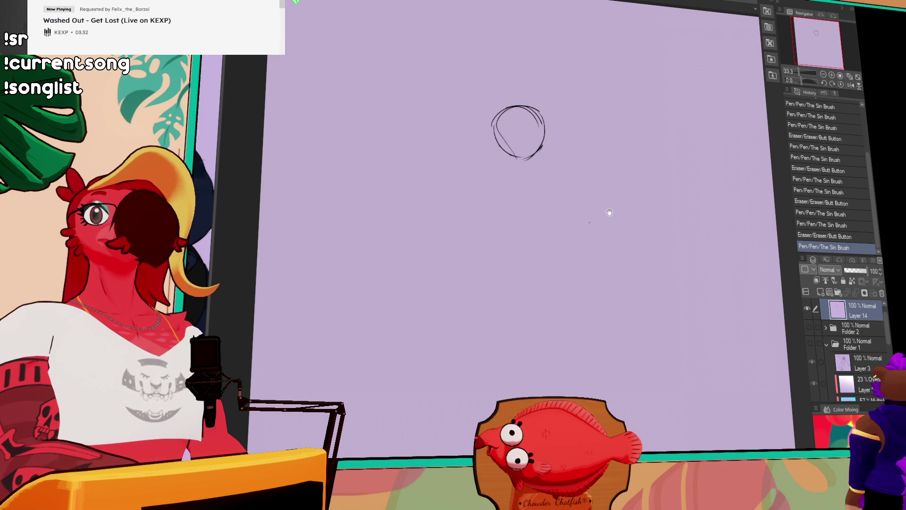
left_click_drag(609, 212, 609, 206)
mouse_move(493, 106)
left_mouse_down()
mouse_move(541, 141)
mouse_move(519, 108)
mouse_move(517, 147)
left_mouse_up()
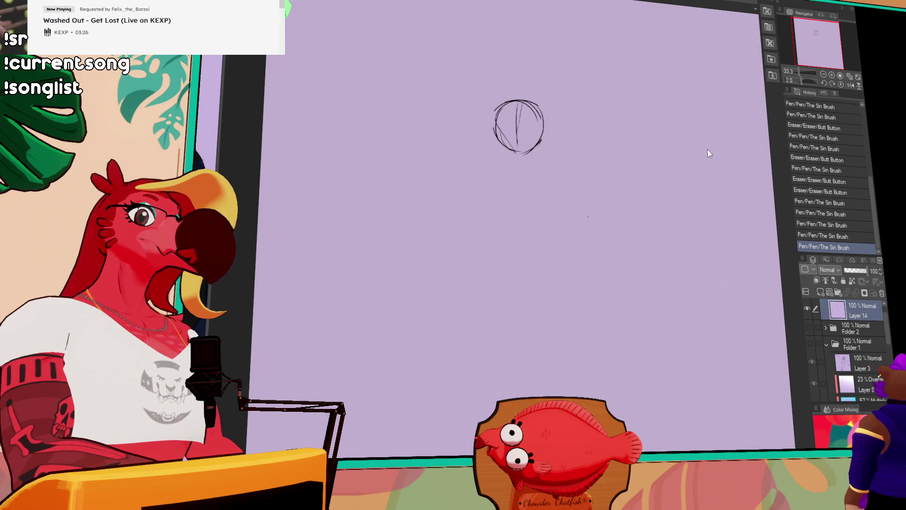
- Sketch the shoulder lines, lower-left body curve and a long left arm line
mouse_move(463, 158)
left_mouse_down()
mouse_move(491, 106)
mouse_move(566, 114)
mouse_move(634, 194)
left_mouse_up()
left_click_drag(486, 119, 443, 158)
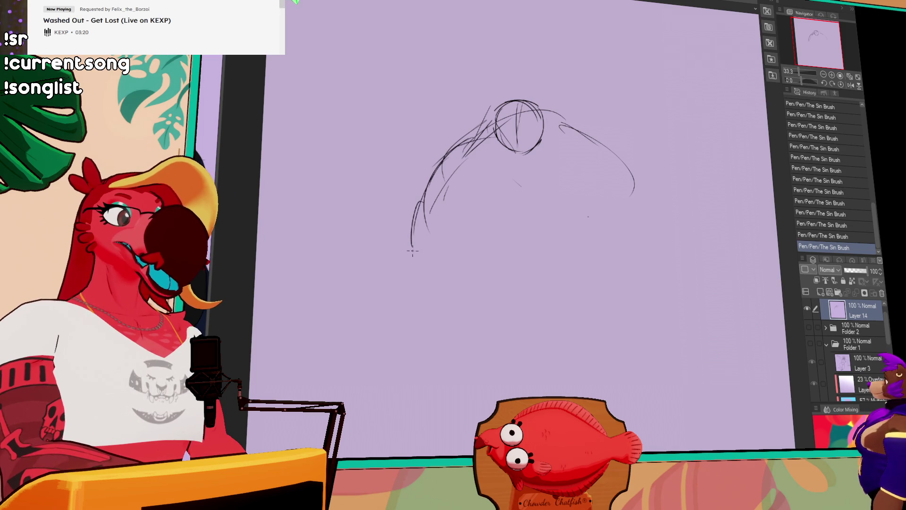
mouse_move(422, 226)
left_mouse_down()
mouse_move(439, 278)
mouse_move(455, 289)
left_mouse_up()
left_click_drag(479, 208, 495, 243)
left_click_drag(486, 191, 492, 252)
mouse_move(427, 269)
left_mouse_down()
mouse_move(448, 258)
mouse_move(456, 281)
mouse_move(441, 264)
left_mouse_up()
mouse_move(427, 264)
left_mouse_down()
mouse_move(500, 242)
mouse_move(427, 265)
left_mouse_up()
left_click_drag(575, 208, 583, 215)
left_click_drag(621, 194, 632, 215)
key("ctrl+z")
key("ctrl+z")
- Draw the right arm and right-side curve, redraw the left arm, and add the belly curve
mouse_move(579, 190)
left_mouse_down()
mouse_move(568, 250)
mouse_move(607, 265)
left_mouse_up()
left_click_drag(634, 186, 638, 287)
mouse_move(542, 299)
left_mouse_down()
mouse_move(591, 260)
mouse_move(593, 275)
left_mouse_up()
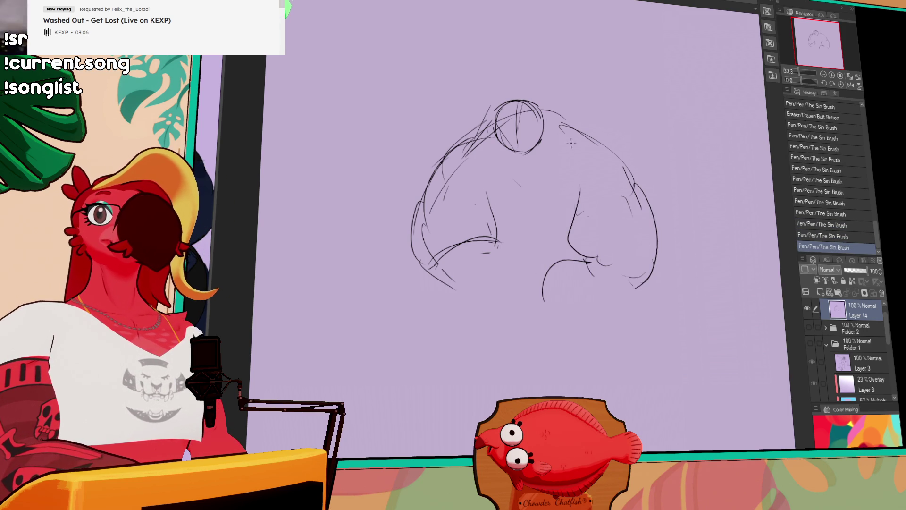
left_click_drag(487, 192, 496, 236)
mouse_move(470, 175)
left_mouse_down()
mouse_move(472, 229)
mouse_move(494, 238)
left_mouse_up()
left_click_drag(490, 231, 493, 264)
left_click_drag(493, 264, 501, 279)
mouse_move(474, 246)
left_mouse_down()
mouse_move(528, 279)
mouse_move(584, 258)
left_mouse_up()
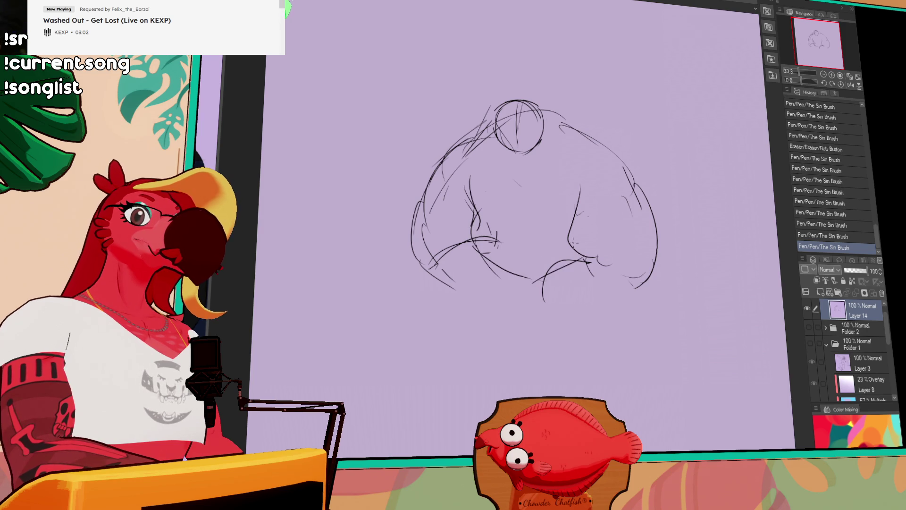
mouse_move(472, 212)
left_mouse_down()
mouse_move(481, 243)
mouse_move(465, 238)
mouse_move(498, 246)
left_mouse_up()
left_click_drag(602, 230, 595, 229)
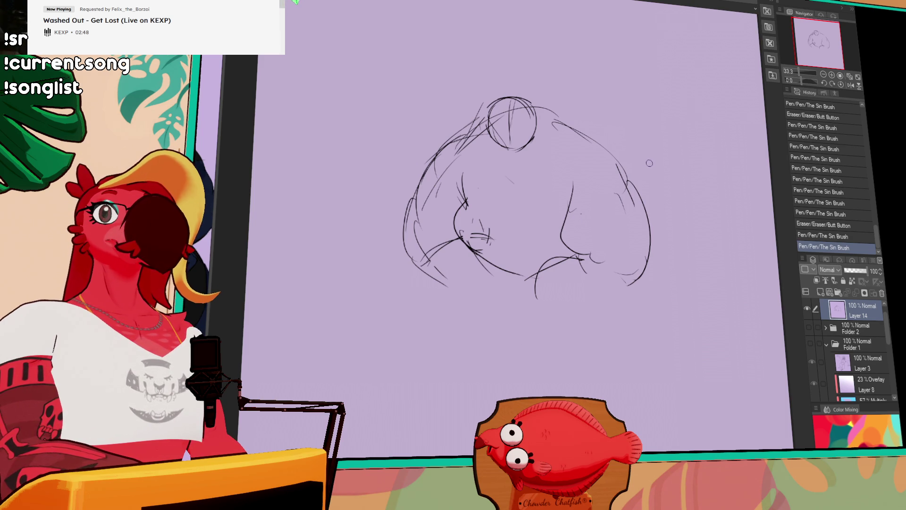
- Erase and redraw the right arm top and lower middle strokes, extending the lower curve right
mouse_move(568, 216)
left_mouse_down()
mouse_move(563, 238)
mouse_move(578, 255)
left_mouse_up()
left_click_drag(559, 253, 564, 257)
mouse_move(533, 290)
left_mouse_down()
mouse_move(580, 250)
mouse_move(547, 269)
mouse_move(604, 260)
mouse_move(562, 263)
left_mouse_up()
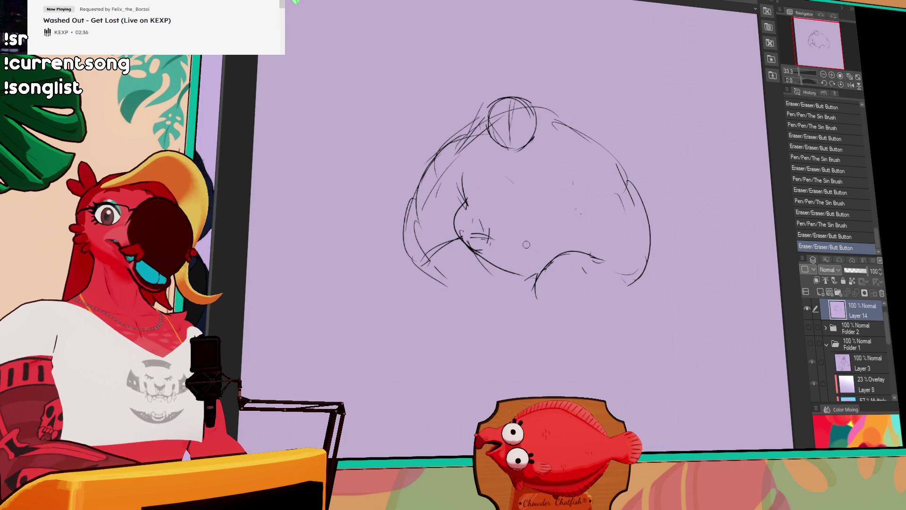
scroll(608, 171, "down", 1)
left_click(575, 233)
key("ctrl+z")
mouse_move(575, 239)
left_mouse_down()
mouse_move(613, 247)
mouse_move(596, 248)
left_mouse_up()
left_click_drag(578, 189, 573, 226)
key("ctrl+z")
left_click_drag(590, 188, 579, 236)
- Rework the curved line on the torso's right side through several redraws
key("ctrl+z")
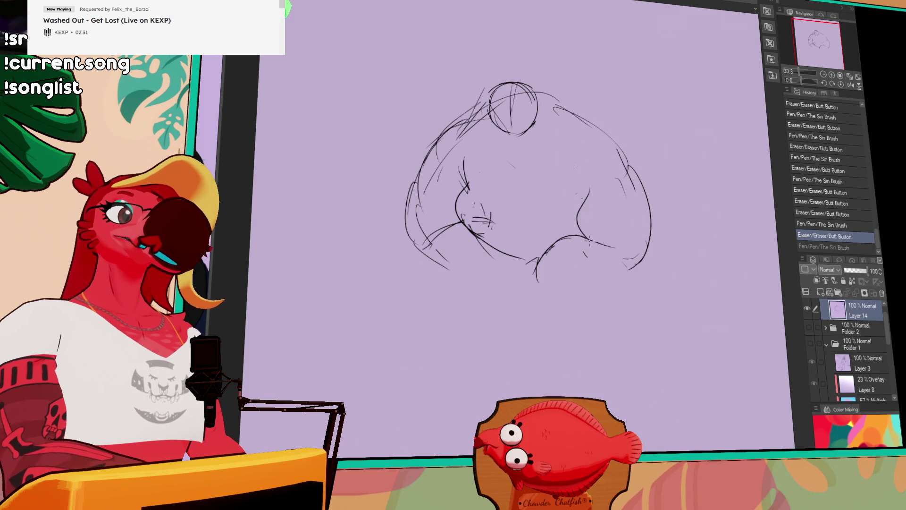
key("ctrl+z")
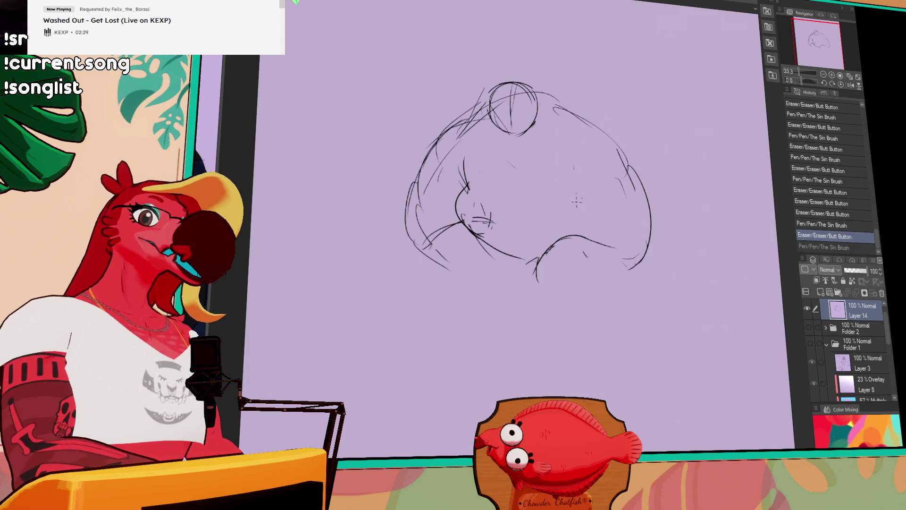
mouse_move(589, 191)
left_mouse_down()
mouse_move(577, 231)
mouse_move(585, 238)
left_mouse_up()
key("ctrl+z")
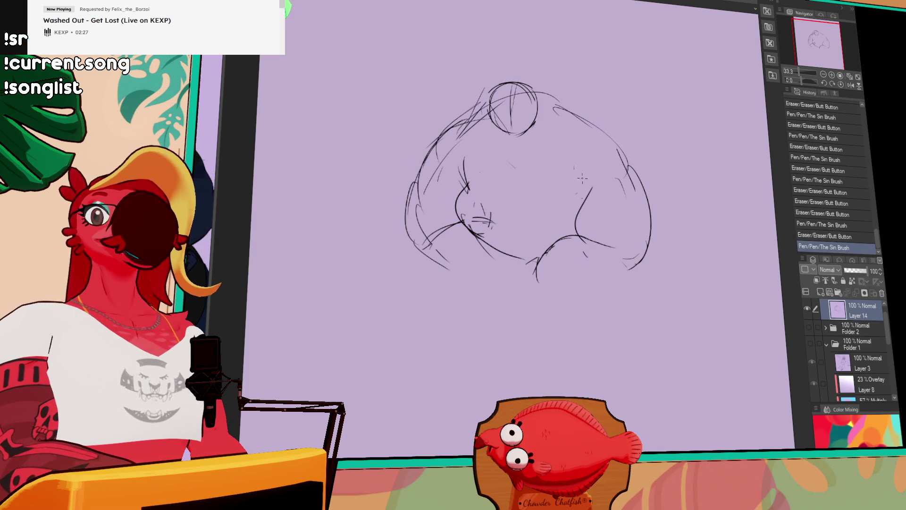
left_click_drag(594, 182, 576, 231)
left_click_drag(583, 210, 577, 224)
left_click_drag(591, 184, 577, 229)
left_click_drag(573, 170, 564, 198)
mouse_move(573, 166)
left_mouse_down()
mouse_move(557, 214)
mouse_move(589, 230)
mouse_move(530, 218)
mouse_move(576, 201)
left_mouse_up()
key("ctrl+z")
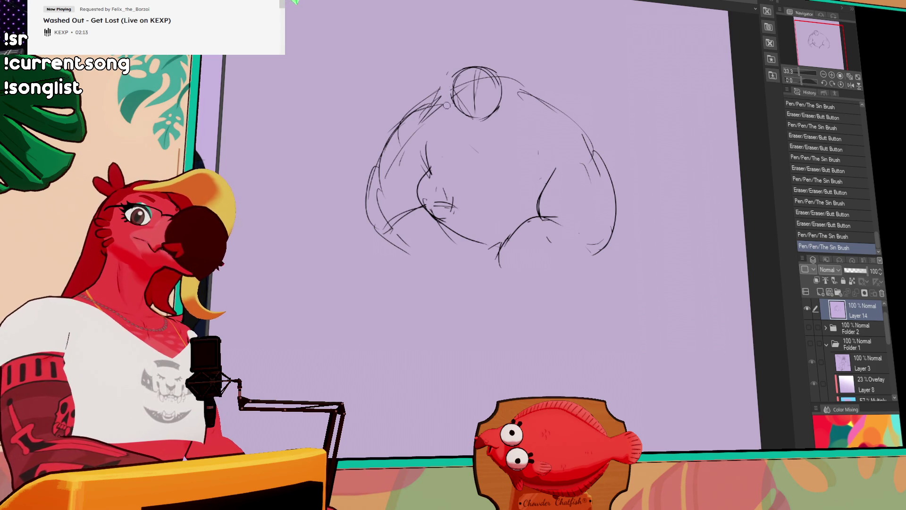
- Lasso the head circle, move it up and left, deselect, and add short strokes beside it
left_click_drag(446, 113, 467, 128)
key("ctrl+d")
mouse_move(477, 95)
left_mouse_down()
mouse_move(444, 109)
mouse_move(444, 127)
left_mouse_up()
left_click_drag(492, 71, 505, 81)
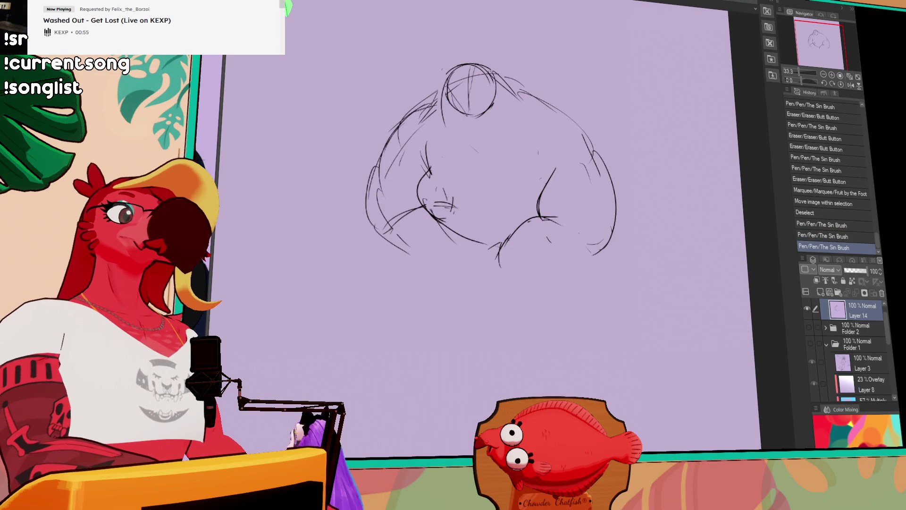
- Add a stroke at the lower middle and erase small stray marks on the belly
left_click_drag(500, 246, 519, 223)
left_click_drag(465, 247, 475, 271)
left_click_drag(459, 229, 467, 231)
left_click_drag(460, 231, 465, 235)
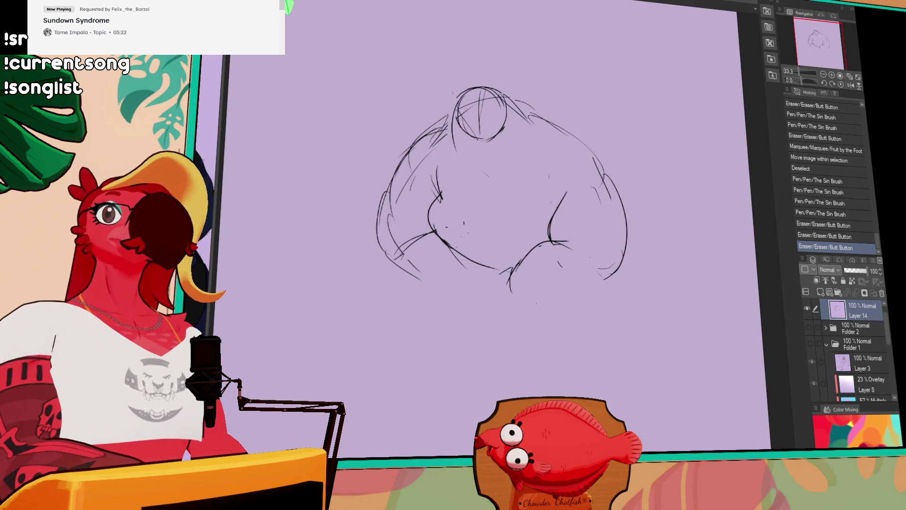
- Erase and redraw the upper-left shoulder line, then touch it up
left_click_drag(646, 28, 764, 90)
left_click_drag(556, 199, 528, 210)
left_click_drag(562, 184, 514, 245)
left_click_drag(524, 214, 514, 243)
left_click_drag(524, 217, 512, 248)
- Erase the stray marks along and near the left arm
left_click_drag(620, 207, 610, 217)
left_click_drag(519, 246, 502, 279)
left_click_drag(504, 311, 500, 325)
left_click_drag(503, 264, 486, 340)
key("p")
key("e")
mouse_move(550, 257)
left_mouse_down()
mouse_move(543, 270)
mouse_move(535, 238)
mouse_move(542, 265)
left_mouse_up()
key("p")
- Redraw the left armpit line with a single cleaner stroke
key("e")
key("p")
key("e")
key("p")
left_click_drag(533, 241, 562, 305)
key("e")
mouse_move(665, 252)
left_mouse_down()
mouse_move(669, 259)
mouse_move(673, 238)
mouse_move(628, 236)
mouse_move(607, 255)
mouse_move(604, 236)
left_mouse_up()
key("ctrl+z")
key("ctrl+z")
key("ctrl+z")
key("p")
- Erase leftover marks around the left shoulder and head, then draw the right shoulder line
mouse_move(551, 199)
left_mouse_down()
mouse_move(543, 215)
mouse_move(500, 221)
left_mouse_up()
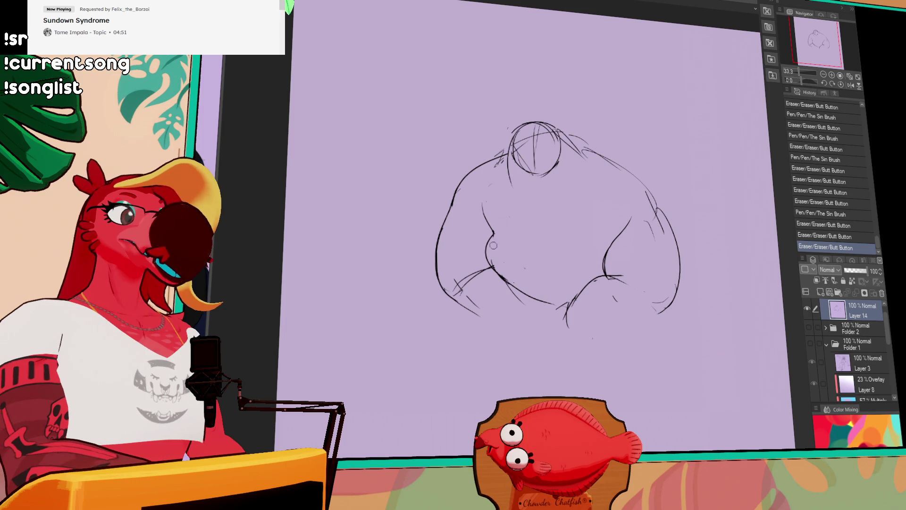
left_click_drag(688, 204, 676, 219)
left_click_drag(481, 182, 480, 176)
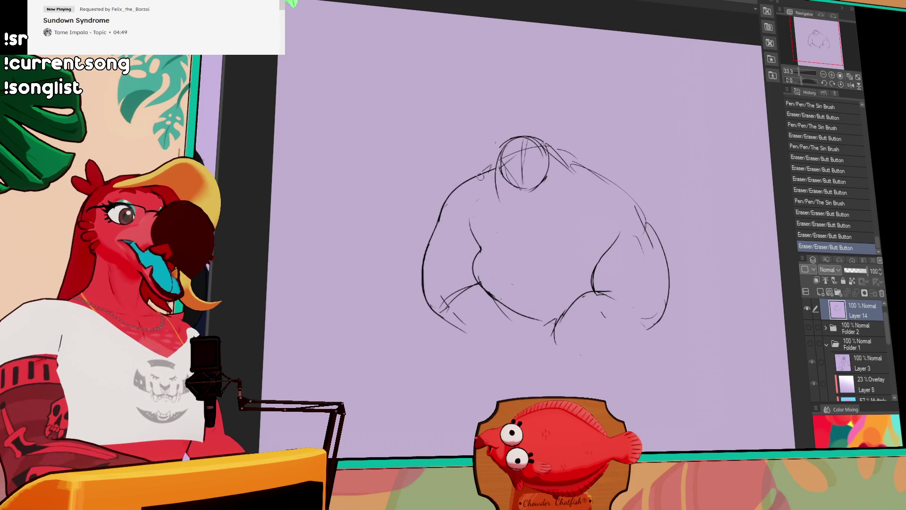
left_click_drag(561, 197, 573, 209)
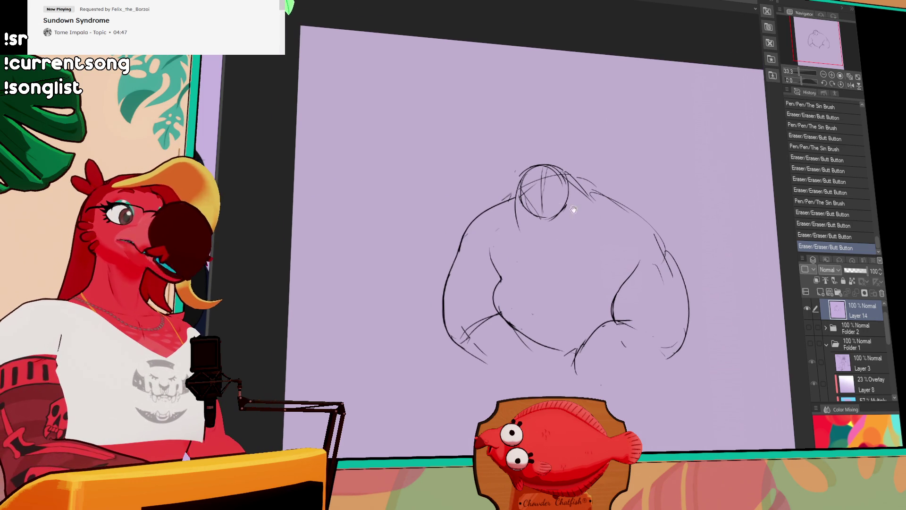
left_click_drag(497, 198, 502, 194)
left_click_drag(627, 226, 633, 229)
left_click_drag(594, 187, 680, 246)
mouse_move(668, 282)
left_mouse_down()
mouse_move(670, 270)
mouse_move(686, 268)
mouse_move(675, 287)
mouse_move(627, 282)
mouse_move(647, 263)
mouse_move(655, 267)
left_mouse_up()
- Redraw the right arm line and sketch crossed-arm strokes across the lower chest
key("ctrl+z")
mouse_move(622, 302)
left_mouse_down()
mouse_move(653, 268)
mouse_move(625, 307)
left_mouse_up()
left_click_drag(567, 249, 566, 283)
mouse_move(566, 284)
left_mouse_down()
mouse_move(556, 294)
mouse_move(573, 279)
left_mouse_up()
mouse_move(559, 289)
left_mouse_down()
mouse_move(590, 270)
mouse_move(549, 302)
left_mouse_up()
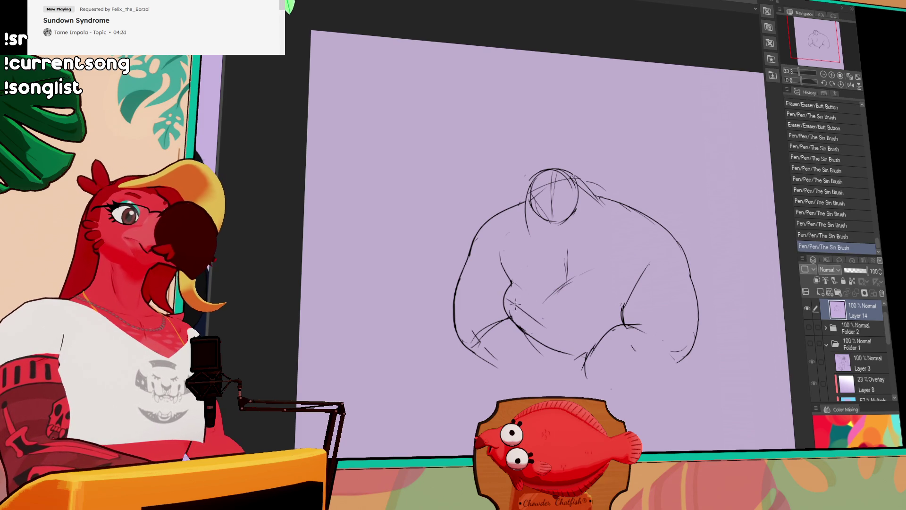
left_click_drag(509, 290, 504, 302)
key("ctrl+z")
key("ctrl+z")
key("ctrl+z")
left_click_drag(552, 276, 556, 325)
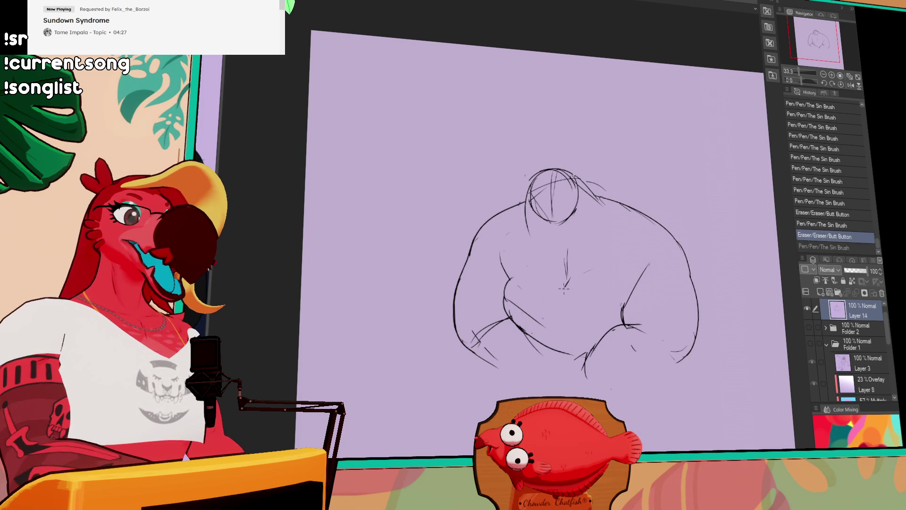
- Rework the navel line on the belly
mouse_move(596, 247)
left_mouse_down()
mouse_move(596, 233)
mouse_move(566, 259)
mouse_move(561, 290)
left_mouse_up()
key("ctrl+z")
key("ctrl+y")
key("e")
key("p")
key("p")
mouse_move(565, 265)
left_mouse_down()
mouse_move(561, 312)
mouse_move(529, 297)
left_mouse_up()
key("e")
key("p")
key("e")
key("p")
key("e")
left_click_drag(531, 263, 515, 274)
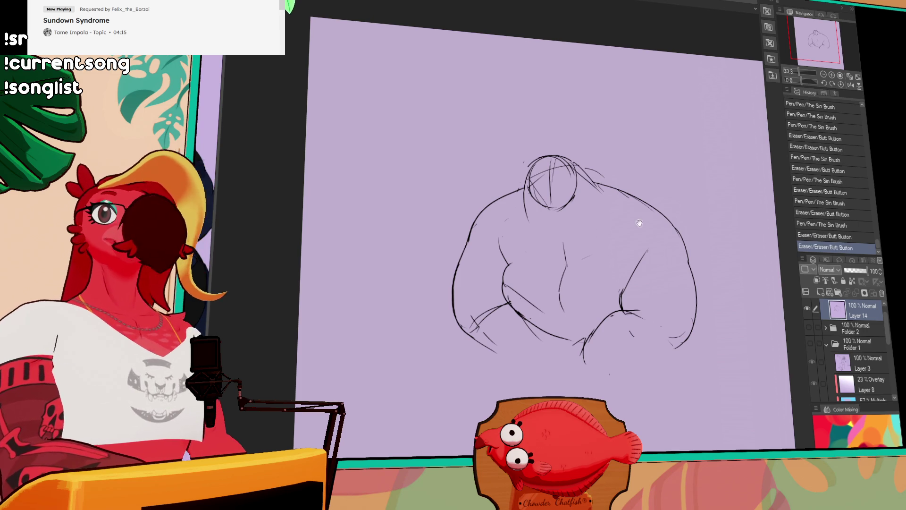
left_click_drag(639, 223, 624, 207)
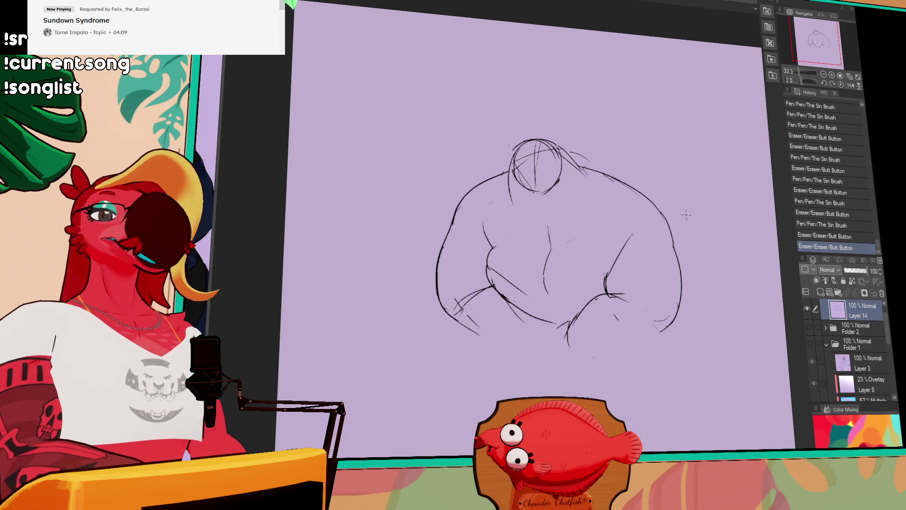
left_click_drag(628, 212, 631, 191)
- Redraw the curved belly line and the left arm line crossing it, retrying several attempts
mouse_move(551, 255)
left_mouse_down()
mouse_move(549, 238)
mouse_move(556, 269)
left_mouse_up()
key("ctrl+z")
left_click_drag(551, 230, 557, 271)
key("ctrl+z")
left_click_drag(551, 230, 550, 275)
key("ctrl+z")
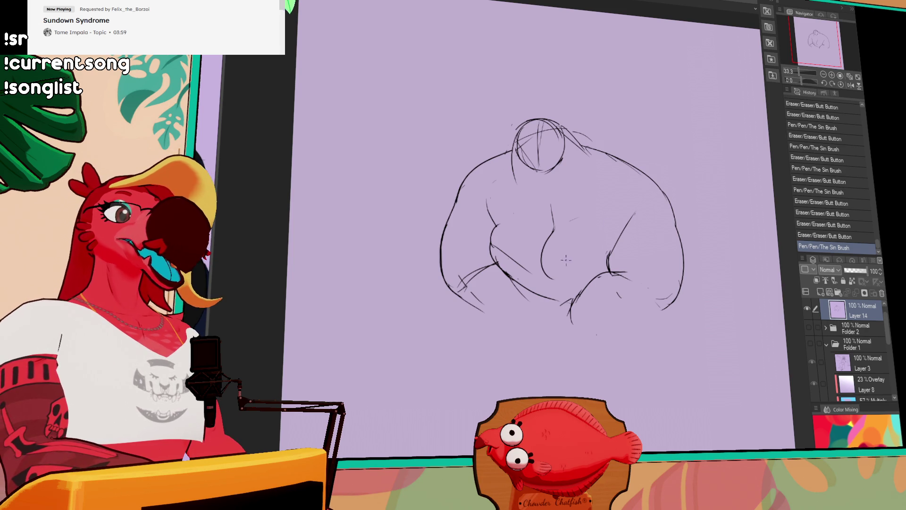
left_click_drag(507, 256, 498, 250)
mouse_move(542, 269)
left_mouse_down()
mouse_move(502, 247)
mouse_move(546, 279)
left_mouse_up()
key("ctrl+z")
key("ctrl+z")
key("ctrl+z")
mouse_move(494, 247)
left_mouse_down()
mouse_move(559, 283)
mouse_move(593, 262)
left_mouse_up()
- Rework the lower belly line into one continuous curve
key("ctrl+z")
left_click_drag(535, 284, 593, 255)
key("ctrl+z")
mouse_move(521, 264)
left_mouse_down()
mouse_move(550, 282)
mouse_move(525, 265)
mouse_move(532, 273)
left_mouse_up()
left_click_drag(493, 244, 543, 278)
mouse_move(507, 253)
left_mouse_down()
mouse_move(544, 278)
mouse_move(606, 246)
left_mouse_up()
mouse_move(550, 278)
left_mouse_down()
mouse_move(568, 269)
mouse_move(528, 263)
left_mouse_up()
key("ctrl+z")
mouse_move(549, 280)
left_mouse_down()
mouse_move(564, 272)
mouse_move(513, 257)
left_mouse_up()
mouse_move(503, 258)
left_mouse_down()
mouse_move(492, 246)
mouse_move(548, 279)
mouse_move(606, 257)
left_mouse_up()
key("ctrl+z")
left_click_drag(556, 279, 571, 273)
- Erase stray marks on the lower-left belly and add short strokes at the chest centre
mouse_move(682, 202)
left_mouse_down()
mouse_move(656, 228)
mouse_move(623, 207)
mouse_move(605, 221)
left_mouse_up()
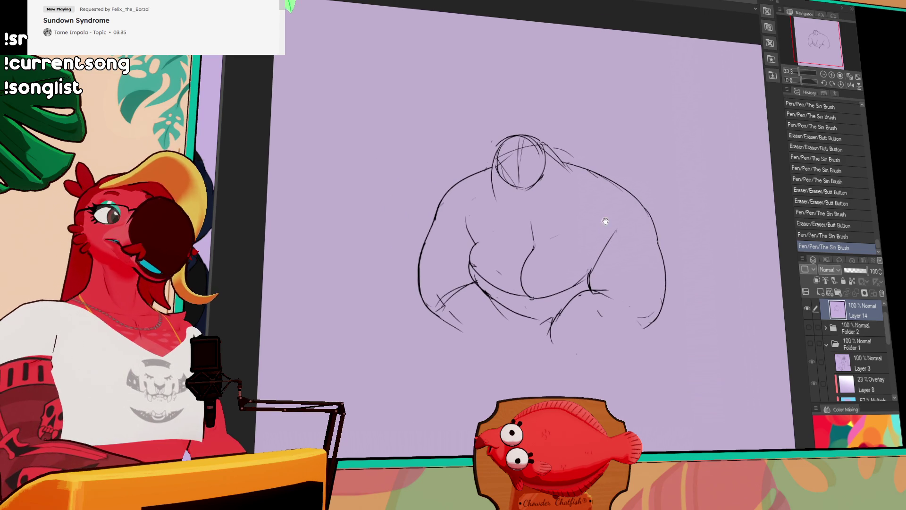
left_click_drag(476, 244, 499, 258)
mouse_move(490, 265)
left_mouse_down()
mouse_move(499, 272)
mouse_move(492, 260)
left_mouse_up()
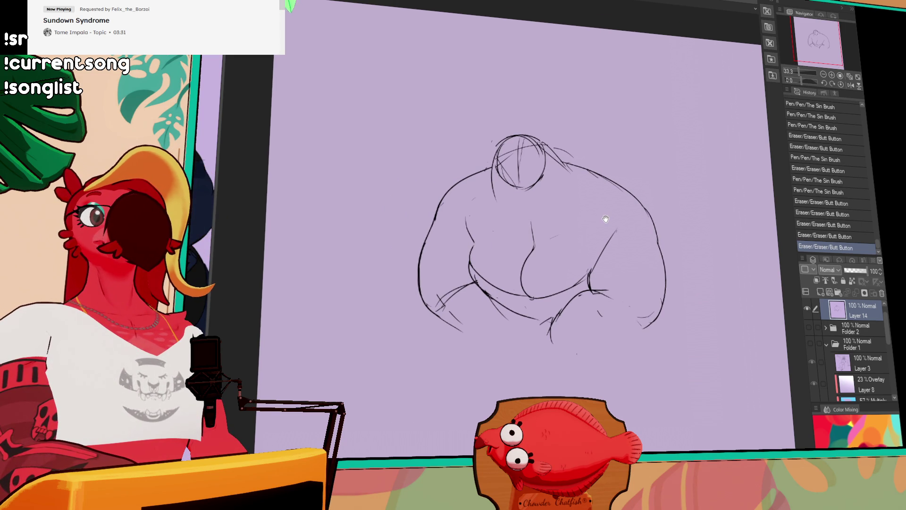
left_click_drag(612, 222, 640, 231)
mouse_move(493, 270)
left_mouse_down()
mouse_move(505, 261)
mouse_move(499, 264)
mouse_move(498, 243)
mouse_move(504, 250)
left_mouse_up()
left_click_drag(571, 256, 564, 253)
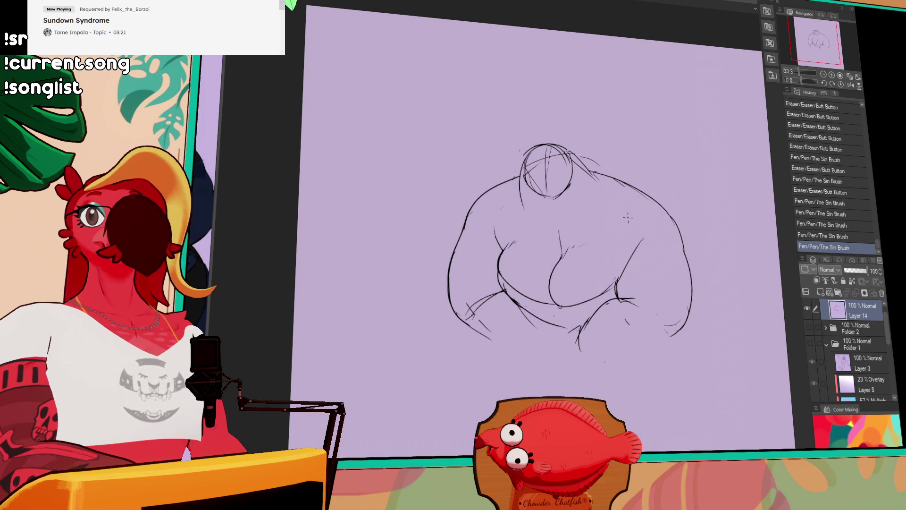
- Draw a vertical centre line through the head circle and tidy its lower outline
left_click_drag(629, 220, 642, 241)
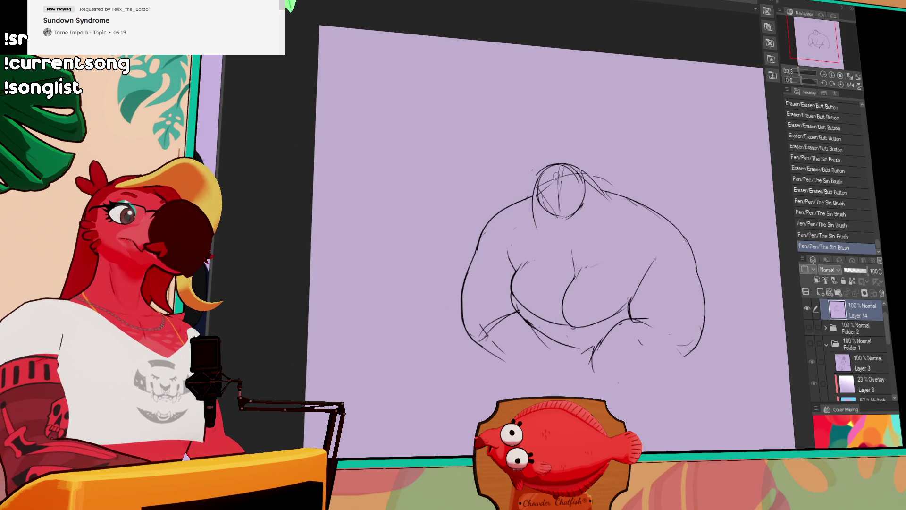
left_click_drag(560, 171, 560, 212)
mouse_move(560, 170)
left_mouse_down()
mouse_move(562, 215)
mouse_move(549, 196)
mouse_move(566, 212)
mouse_move(551, 215)
mouse_move(560, 219)
left_mouse_up()
mouse_move(568, 168)
left_mouse_down()
mouse_move(580, 183)
mouse_move(566, 216)
left_mouse_up()
left_click_drag(564, 210, 581, 219)
left_click_drag(568, 212, 573, 217)
left_click_drag(561, 212, 571, 216)
- Refine the head's left side and sketch lines along the right of the head and neck
left_click_drag(667, 209, 655, 186)
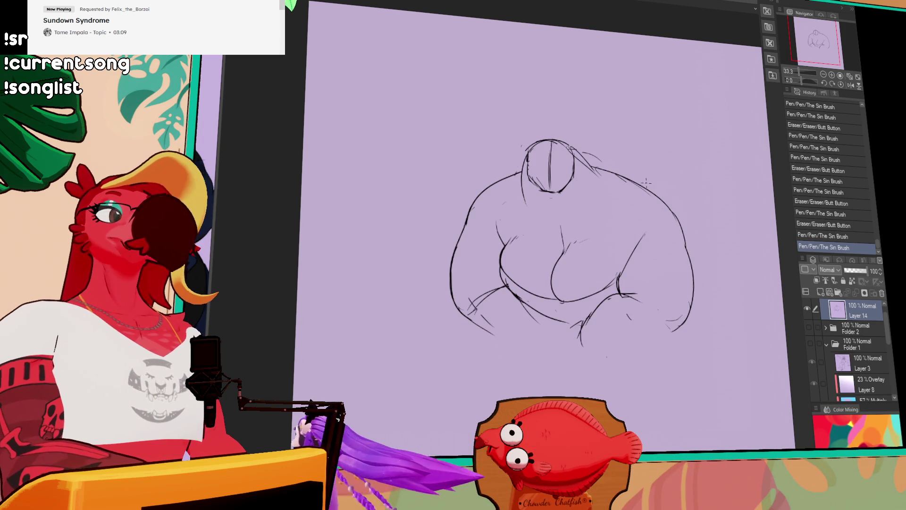
left_click_drag(641, 243, 623, 261)
left_click_drag(613, 250, 555, 244)
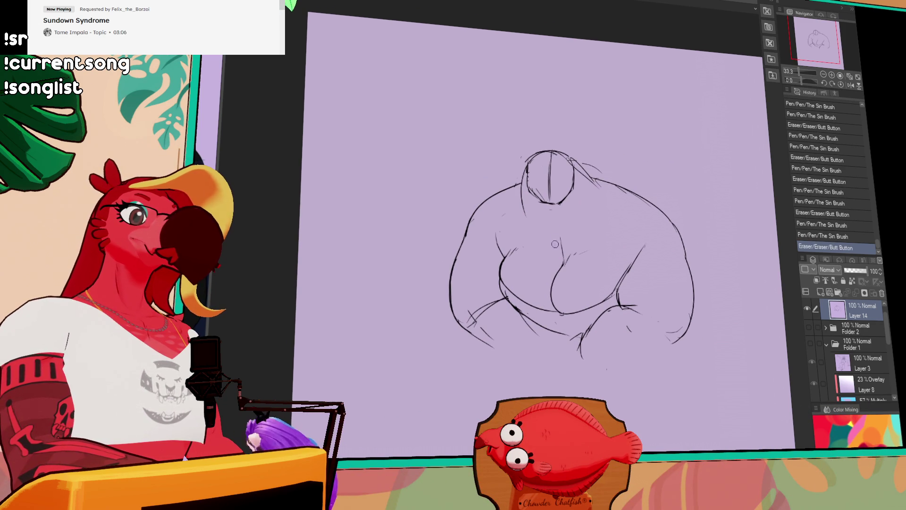
left_click_drag(526, 209, 524, 216)
mouse_move(521, 169)
left_mouse_down()
mouse_move(524, 182)
mouse_move(527, 165)
mouse_move(523, 211)
left_mouse_up()
left_click_drag(572, 158, 583, 181)
mouse_move(578, 163)
left_mouse_down()
mouse_move(596, 185)
mouse_move(599, 173)
mouse_move(597, 191)
left_mouse_up()
mouse_move(604, 198)
left_mouse_down()
mouse_move(608, 205)
mouse_move(596, 193)
left_mouse_up()
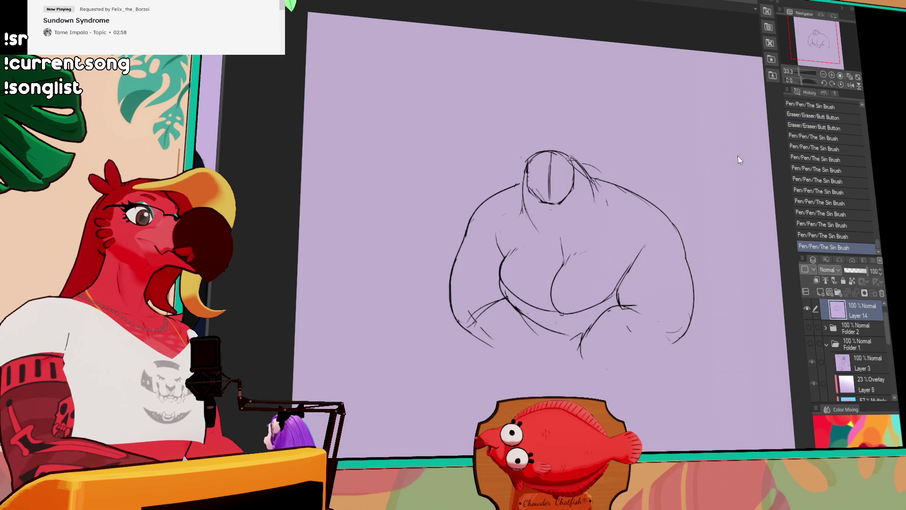
mouse_move(660, 227)
left_mouse_down()
mouse_move(647, 200)
mouse_move(533, 212)
mouse_move(678, 254)
mouse_move(610, 241)
mouse_move(621, 231)
left_mouse_up()
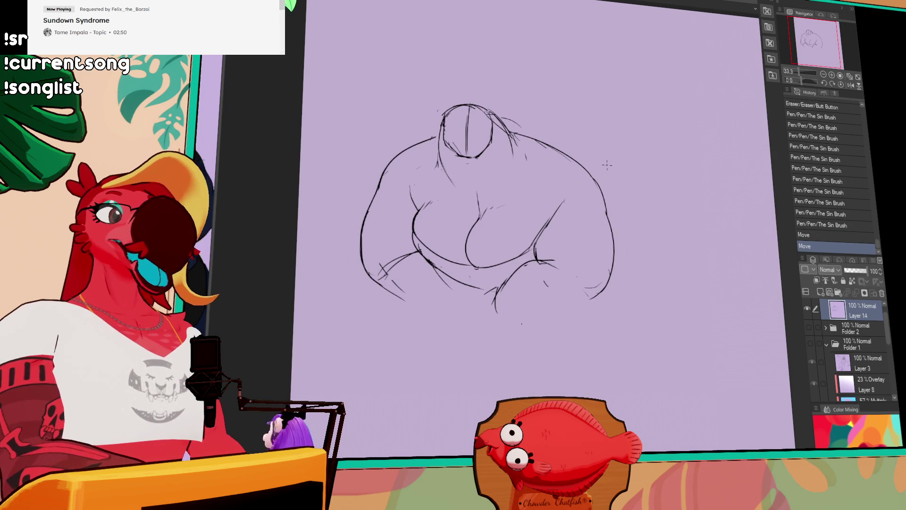
- Draw the large haunch arc right of the body, undoing and retrying until it fits
mouse_move(644, 175)
left_mouse_down()
mouse_move(569, 162)
mouse_move(642, 165)
mouse_move(646, 178)
mouse_move(709, 184)
left_mouse_up()
key("ctrl+z")
key("ctrl+z")
key("ctrl+z")
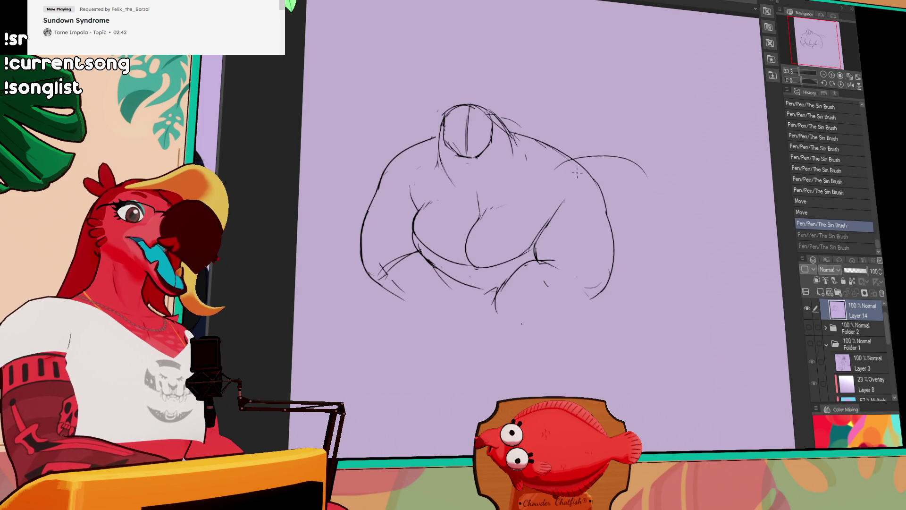
key("ctrl+z")
mouse_move(550, 191)
left_mouse_down()
mouse_move(648, 189)
mouse_move(618, 170)
mouse_move(641, 184)
left_mouse_up()
key("ctrl+z")
key("ctrl+z")
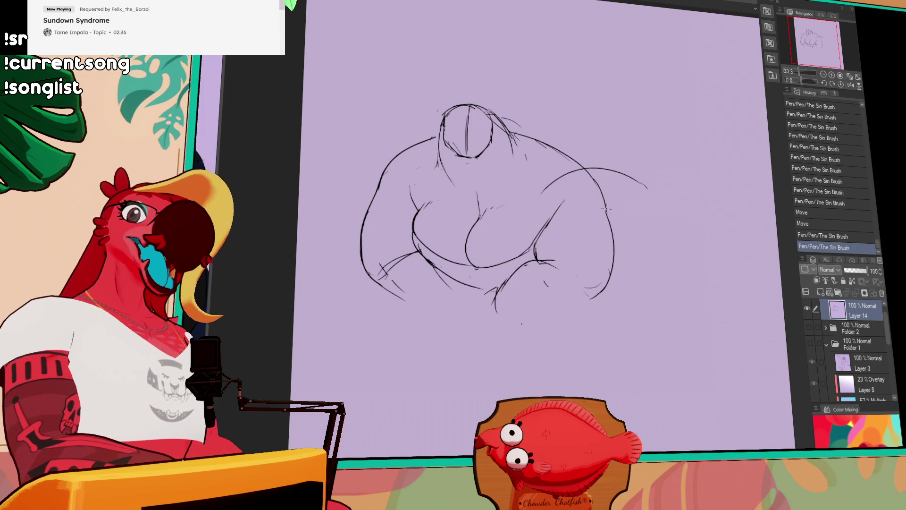
left_click_drag(685, 182, 686, 179)
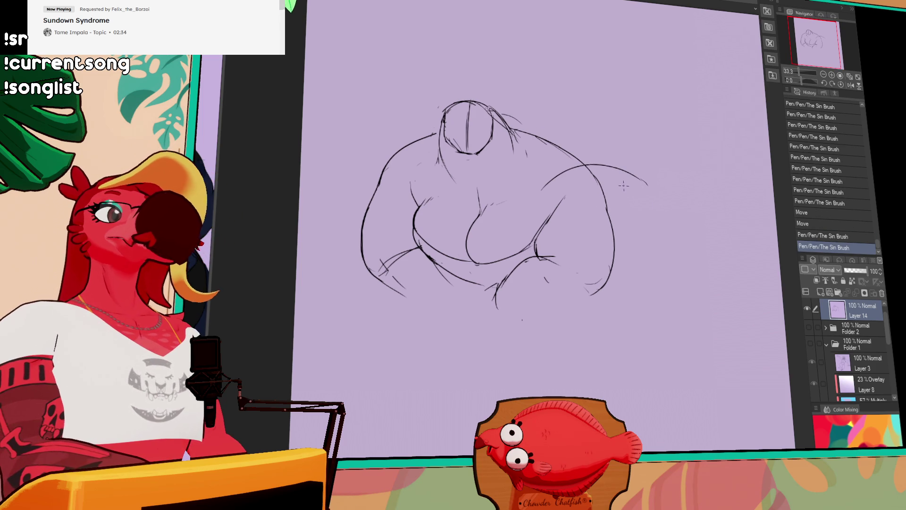
key("ctrl+z")
mouse_move(610, 201)
left_mouse_down()
mouse_move(656, 184)
mouse_move(703, 189)
mouse_move(721, 228)
mouse_move(639, 194)
mouse_move(718, 213)
left_mouse_up()
key("ctrl+z")
key("ctrl+z")
key("ctrl+z")
key("ctrl+z")
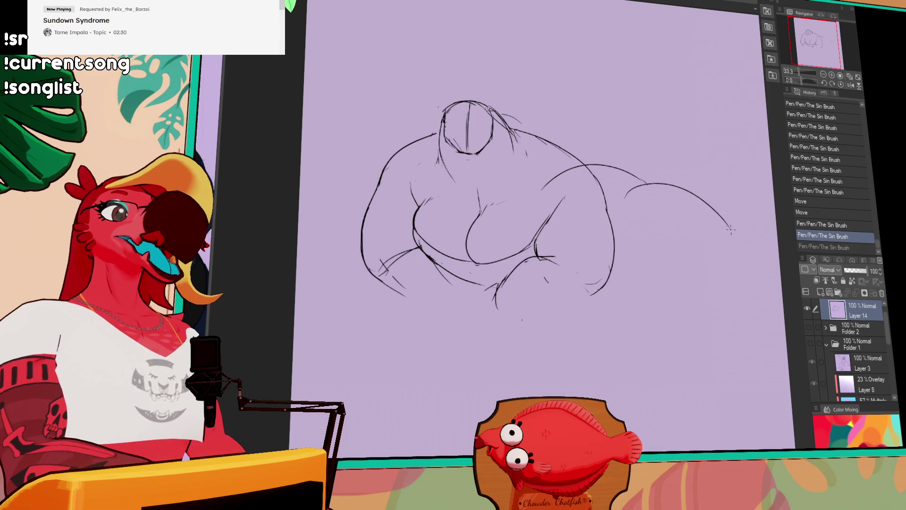
key("ctrl+z")
key("ctrl+z")
mouse_move(623, 198)
left_mouse_down()
mouse_move(731, 229)
mouse_move(657, 181)
mouse_move(738, 270)
left_mouse_up()
key("ctrl+z")
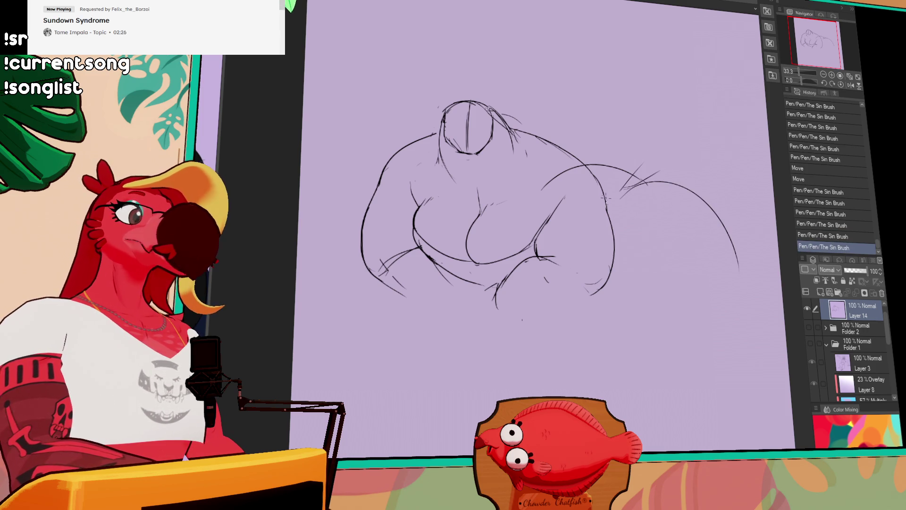
- Reframe the sketch and begin lasso-selecting the head
left_click_drag(685, 184, 706, 208)
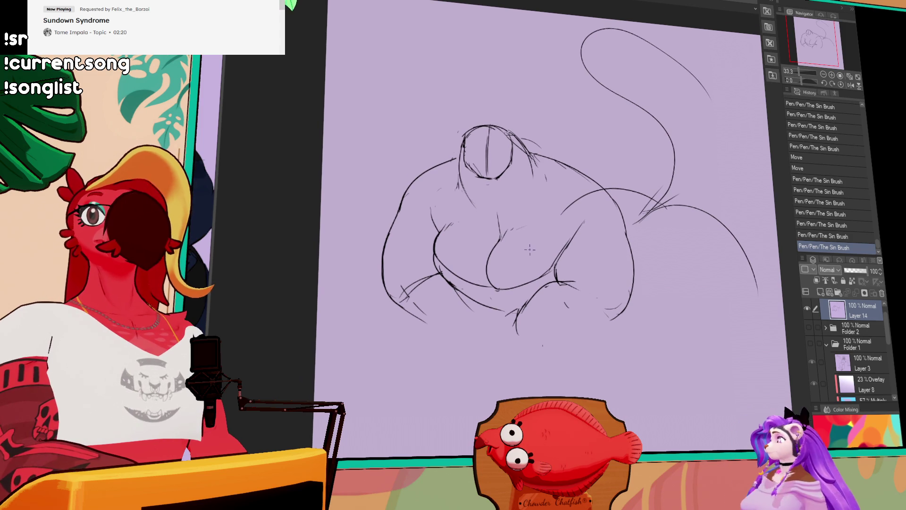
left_click_drag(534, 222, 525, 196)
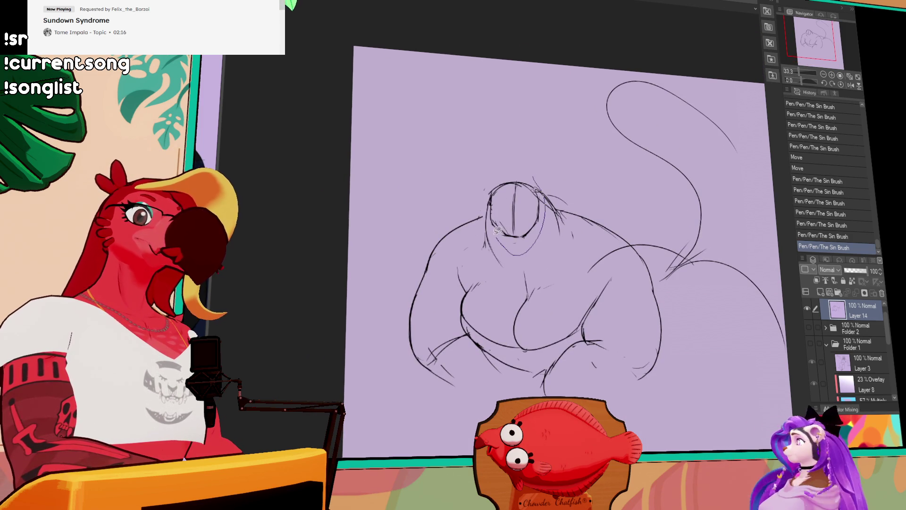
left_click_drag(507, 162, 505, 164)
- Shift the selected head right, deselect it, and retouch its outline
left_click_drag(537, 222, 541, 226)
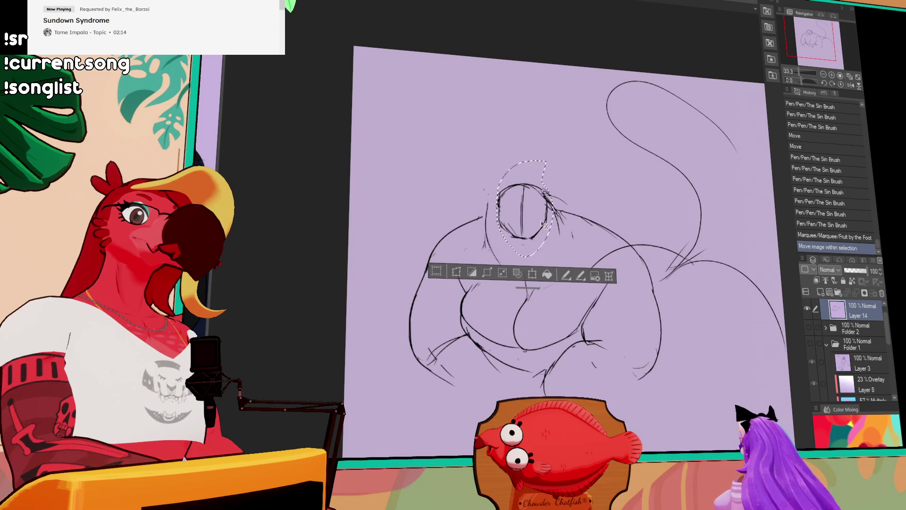
key("ctrl+d")
left_click_drag(491, 206, 496, 210)
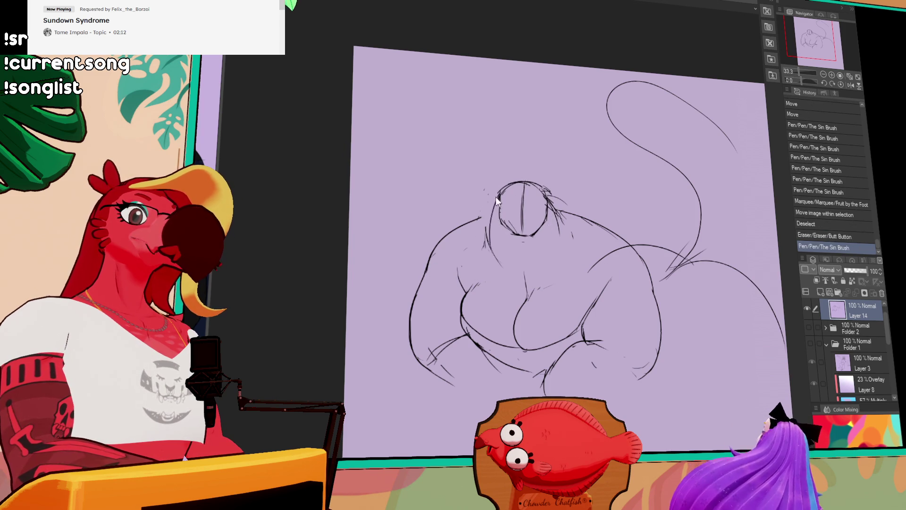
left_click_drag(490, 245, 493, 247)
left_click_drag(550, 197, 563, 238)
mouse_move(475, 227)
left_mouse_down()
mouse_move(488, 208)
mouse_move(485, 214)
left_mouse_up()
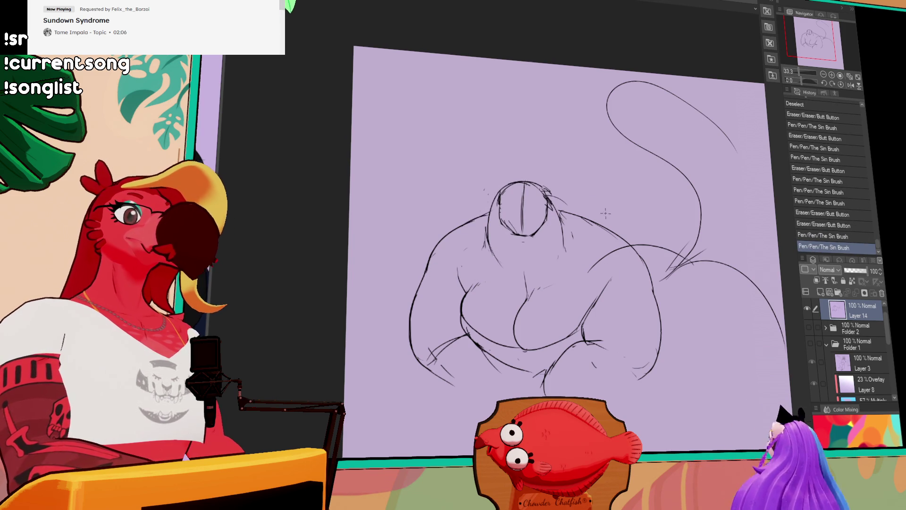
- Erase the loose lower-left end of the right arm line and stray torso bits
left_click_drag(472, 221, 465, 158)
left_click_drag(588, 198, 605, 187)
mouse_move(572, 244)
left_mouse_down()
mouse_move(592, 208)
mouse_move(584, 203)
mouse_move(590, 208)
left_mouse_up()
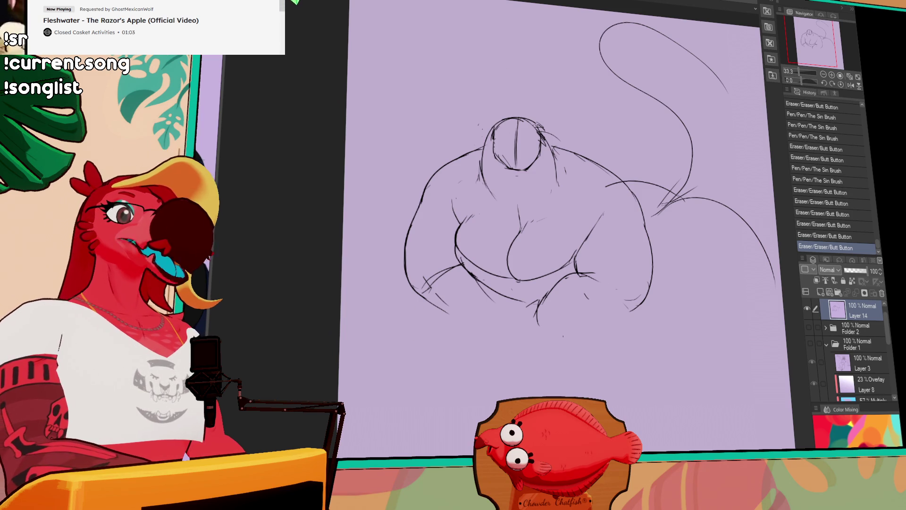
- Erase rough lines along the tail, back and lower-right outline edges
left_click_drag(703, 270, 673, 281)
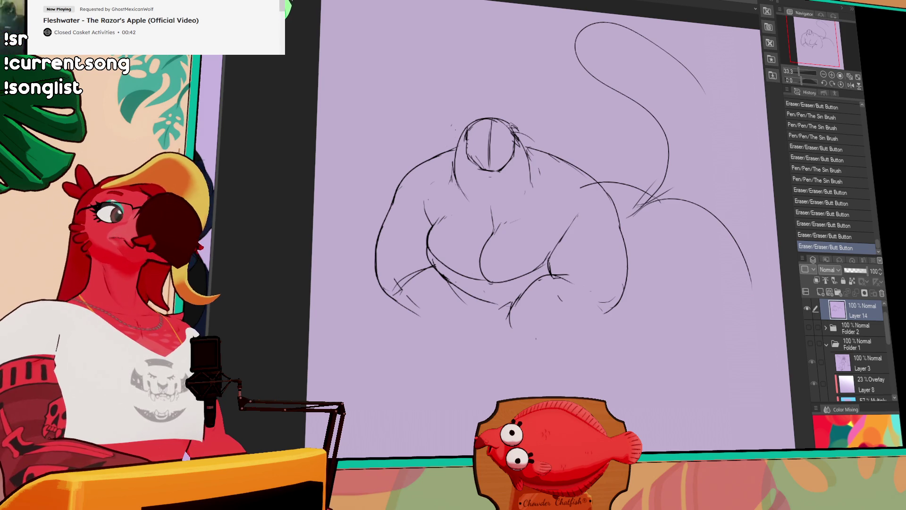
left_click_drag(609, 164, 599, 170)
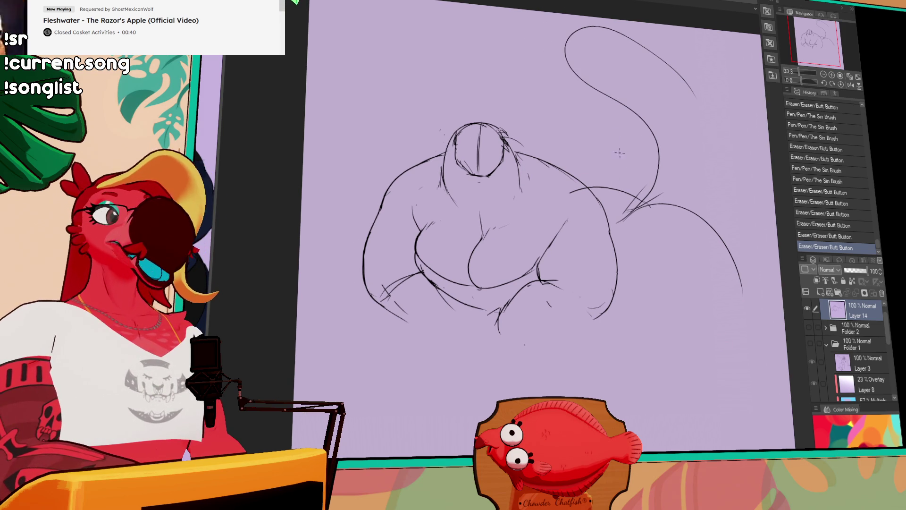
mouse_move(569, 222)
left_mouse_down()
mouse_move(595, 232)
mouse_move(612, 208)
left_mouse_up()
mouse_move(614, 210)
left_mouse_down()
mouse_move(614, 194)
mouse_move(627, 218)
left_mouse_up()
left_click_drag(626, 182, 656, 194)
mouse_move(477, 204)
left_mouse_down()
mouse_move(500, 222)
mouse_move(458, 241)
left_mouse_up()
left_click_drag(460, 240, 469, 235)
left_click_drag(463, 285, 465, 268)
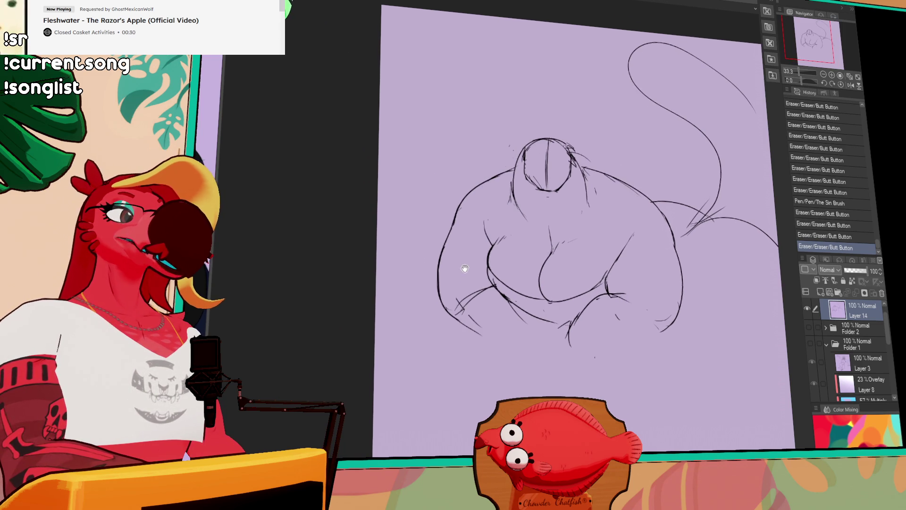
left_click_drag(455, 230, 460, 234)
- Redraw a smoother outline edge, erase a stray mark, and retry the lower-centre strokes
left_click_drag(660, 170, 648, 154)
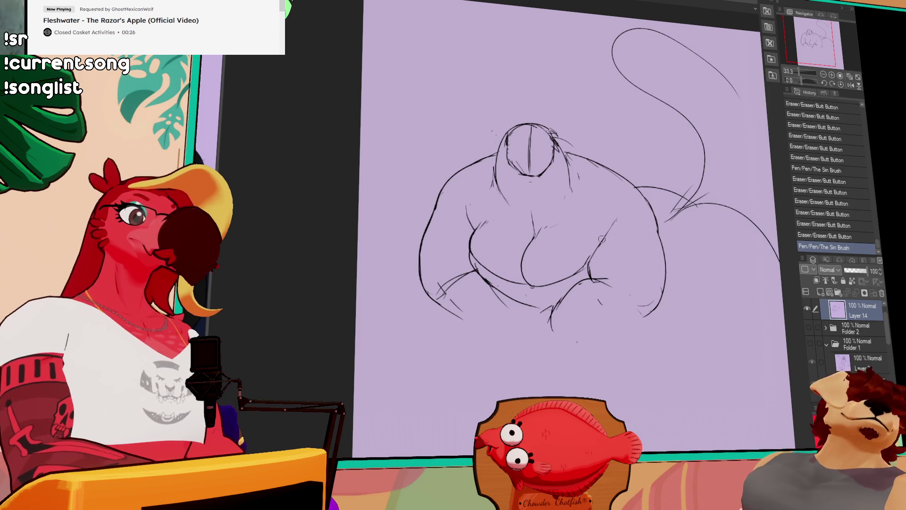
left_click_drag(654, 230, 668, 285)
mouse_move(644, 314)
left_mouse_down()
mouse_move(662, 267)
mouse_move(669, 300)
mouse_move(647, 314)
mouse_move(650, 283)
left_mouse_up()
mouse_move(576, 322)
left_mouse_down()
mouse_move(568, 331)
mouse_move(549, 290)
mouse_move(550, 302)
left_mouse_up()
mouse_move(578, 256)
left_mouse_down()
mouse_move(542, 311)
mouse_move(568, 288)
left_mouse_up()
key("ctrl+z")
mouse_move(551, 323)
left_mouse_down()
mouse_move(538, 283)
mouse_move(613, 287)
left_mouse_up()
key("ctrl+z")
- Draw the curved line beneath the figure, undoing rejected attempts until it sits right
key("ctrl+z")
mouse_move(557, 286)
left_mouse_down()
mouse_move(623, 292)
mouse_move(632, 274)
mouse_move(609, 288)
mouse_move(625, 274)
left_mouse_up()
key("ctrl+z")
key("ctrl+z")
key("ctrl+z")
mouse_move(548, 282)
left_mouse_down()
mouse_move(619, 283)
mouse_move(646, 262)
left_mouse_up()
left_click_drag(555, 283, 629, 271)
key("ctrl+z")
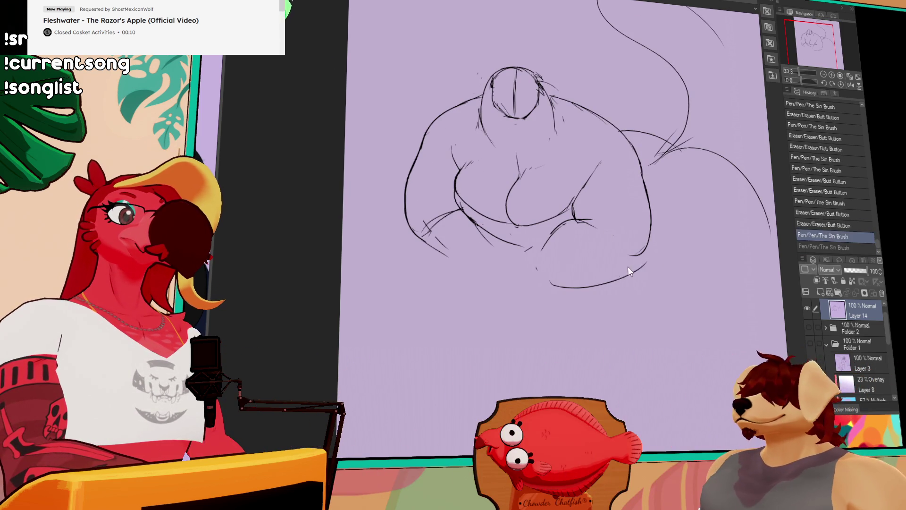
key("ctrl+z")
mouse_move(561, 290)
left_mouse_down()
mouse_move(637, 267)
mouse_move(614, 259)
left_mouse_up()
key("ctrl+z")
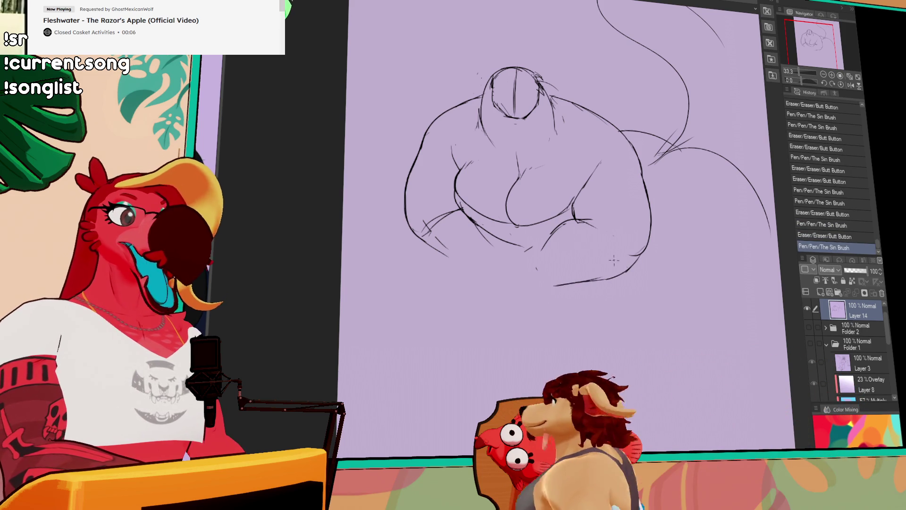
- Erase and redraw the short strokes on the leg
mouse_move(592, 220)
left_mouse_down()
mouse_move(575, 220)
mouse_move(607, 224)
mouse_move(578, 215)
left_mouse_up()
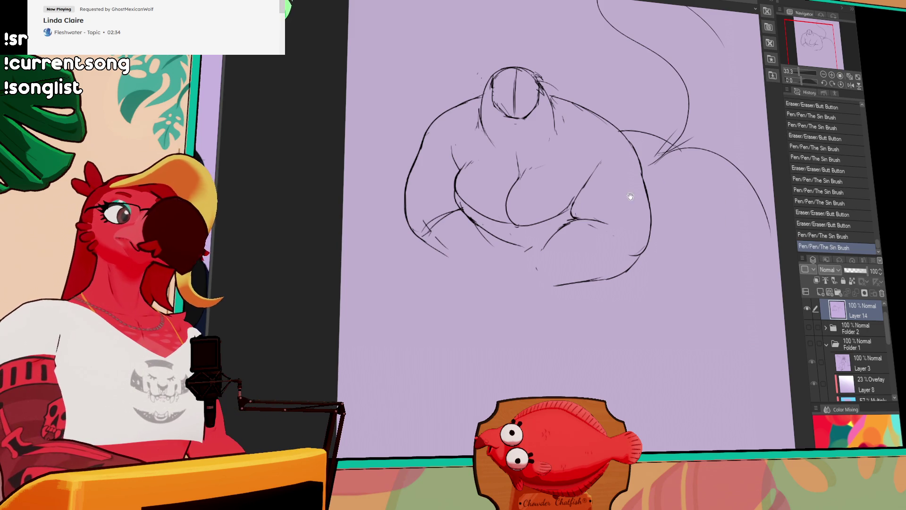
left_click_drag(630, 197, 641, 218)
left_click_drag(576, 216, 574, 236)
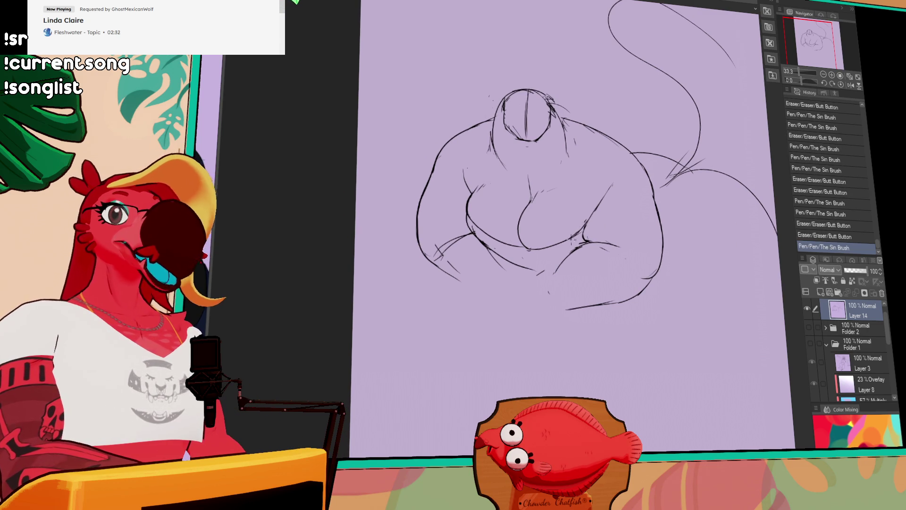
mouse_move(677, 199)
left_mouse_down()
mouse_move(585, 223)
mouse_move(588, 211)
mouse_move(556, 204)
mouse_move(602, 192)
mouse_move(599, 215)
left_mouse_up()
left_click_drag(548, 227, 542, 230)
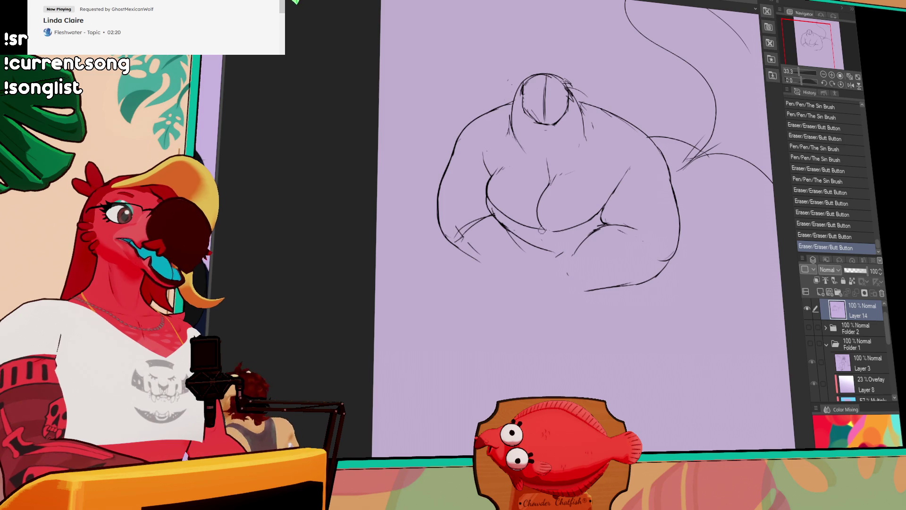
left_click_drag(599, 218, 604, 208)
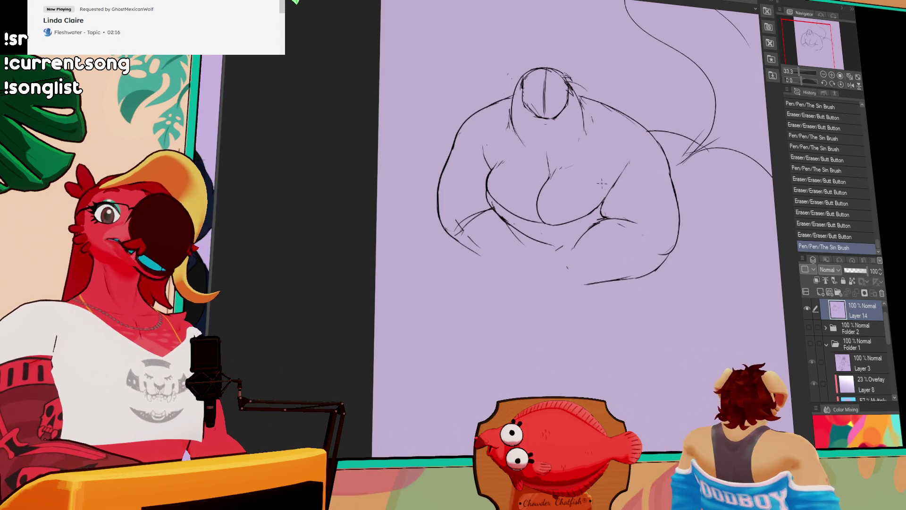
left_click_drag(592, 217, 621, 231)
- Refine the head outline with small strokes, reshaping its right and lower-right side
left_click_drag(674, 210, 679, 202)
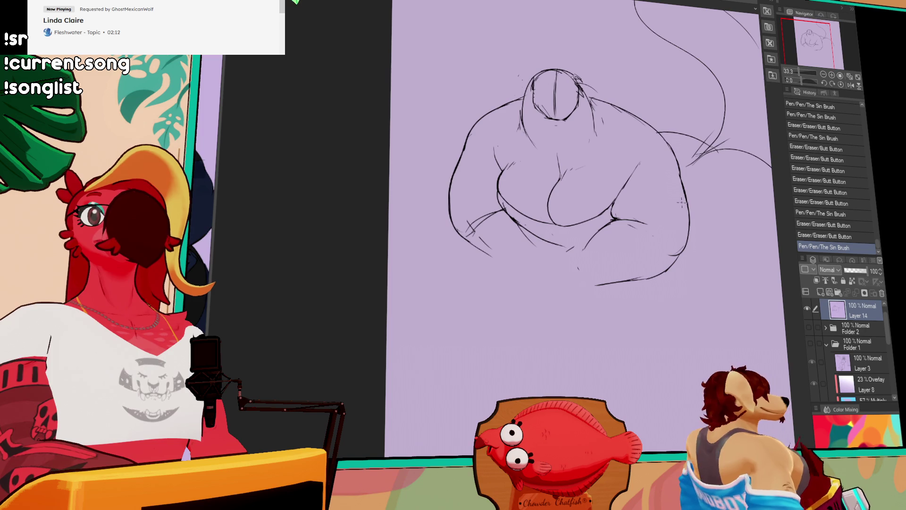
mouse_move(576, 162)
left_mouse_down()
mouse_move(586, 192)
mouse_move(550, 213)
mouse_move(569, 253)
mouse_move(584, 243)
left_mouse_up()
left_click_drag(509, 209, 506, 203)
left_click_drag(504, 210, 507, 204)
left_click_drag(561, 185, 563, 190)
mouse_move(560, 184)
left_mouse_down()
mouse_move(537, 175)
mouse_move(563, 189)
mouse_move(538, 184)
mouse_move(545, 220)
mouse_move(518, 202)
mouse_move(540, 225)
mouse_move(581, 195)
mouse_move(555, 190)
mouse_move(559, 198)
left_mouse_up()
left_click_drag(555, 199, 562, 212)
mouse_move(555, 208)
left_mouse_down()
mouse_move(563, 215)
mouse_move(537, 216)
mouse_move(537, 224)
mouse_move(552, 220)
left_mouse_up()
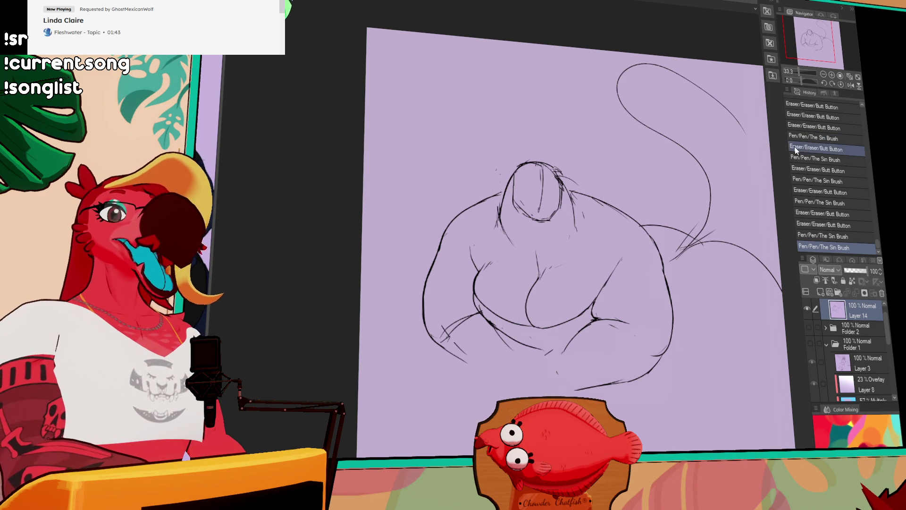
- Touch up the head's lower right and clean the lines where the tail crosses behind the body
left_click_drag(731, 155, 737, 149)
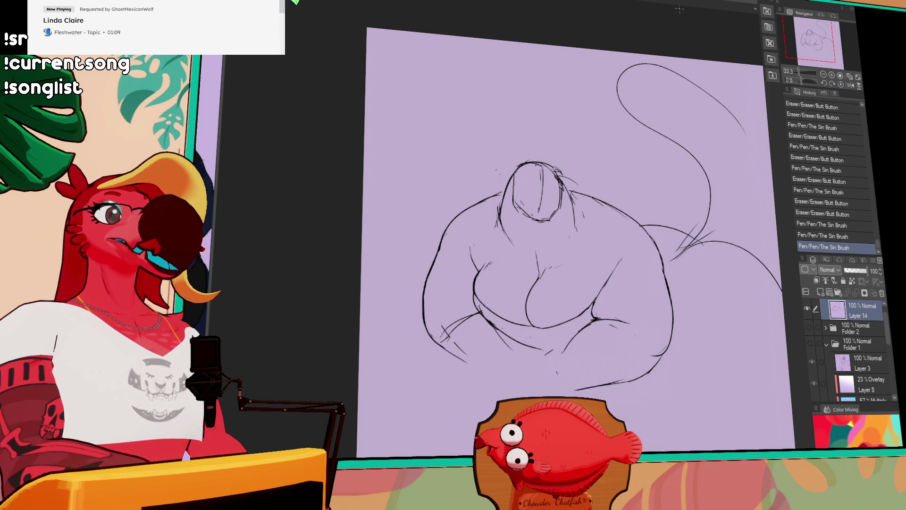
scroll(708, 173, "right", 3)
scroll(707, 187, "up", 1)
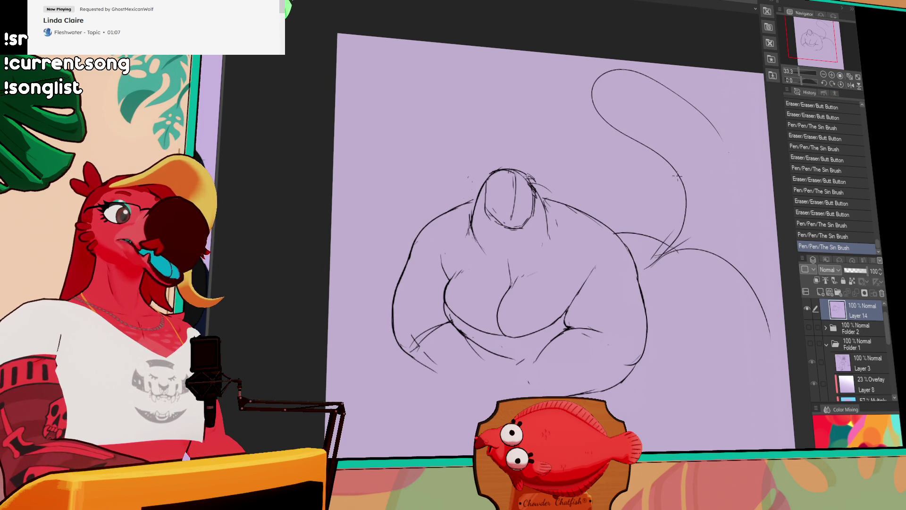
left_click_drag(684, 241, 668, 250)
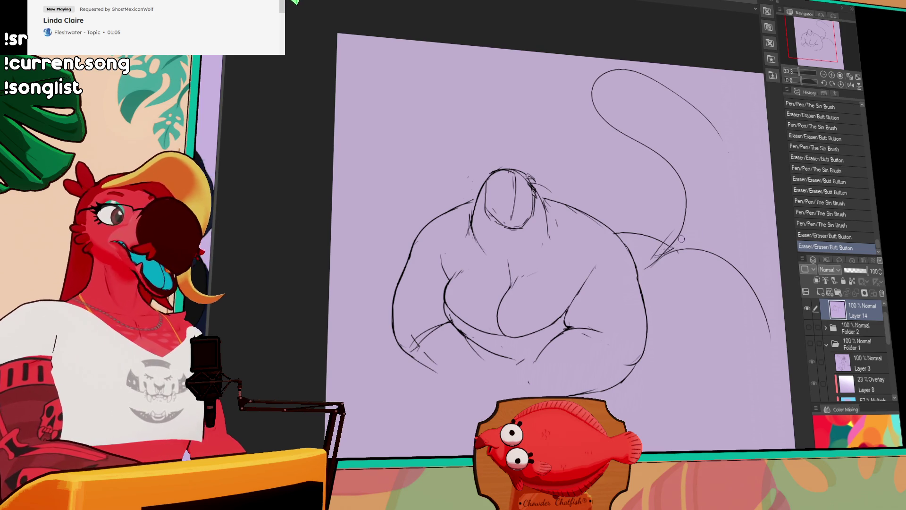
left_click_drag(685, 212, 670, 247)
scroll(698, 141, "up", 3)
scroll(684, 144, "left", 3)
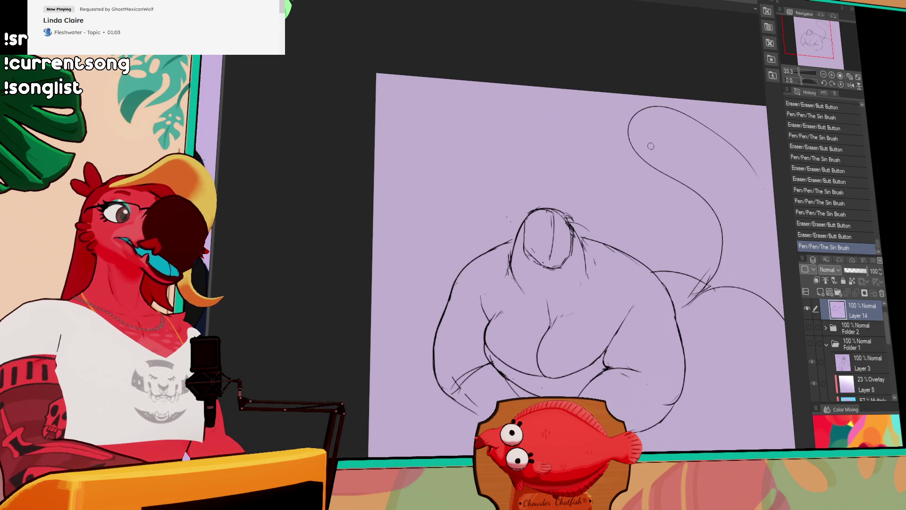
- Draw a rounded loop at the tail tip and blend it smoothly into the tail line
mouse_move(646, 110)
left_mouse_down()
mouse_move(569, 139)
mouse_move(569, 149)
mouse_move(644, 163)
left_mouse_up()
key("ctrl+z")
left_click_drag(710, 141, 695, 177)
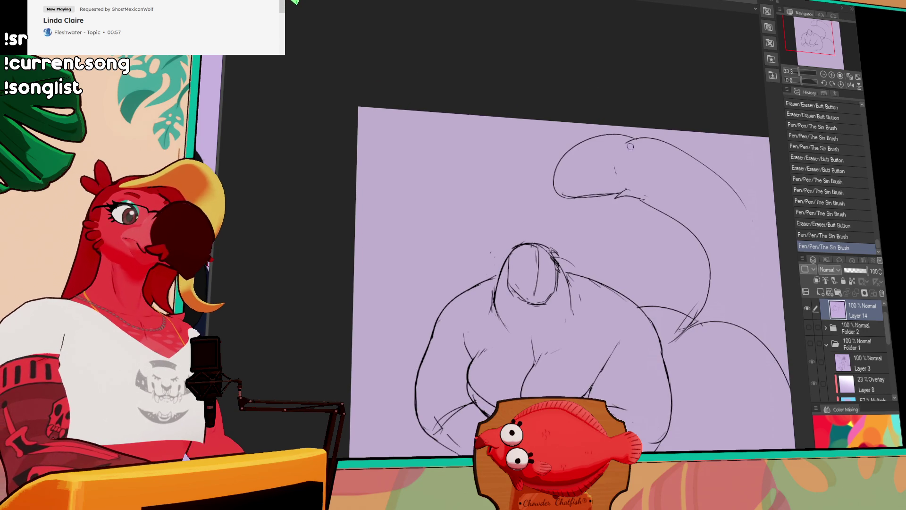
mouse_move(631, 136)
left_mouse_down()
mouse_move(635, 149)
mouse_move(646, 127)
left_mouse_up()
mouse_move(737, 216)
left_mouse_down()
mouse_move(691, 166)
mouse_move(708, 194)
mouse_move(707, 238)
mouse_move(727, 251)
mouse_move(732, 237)
left_mouse_up()
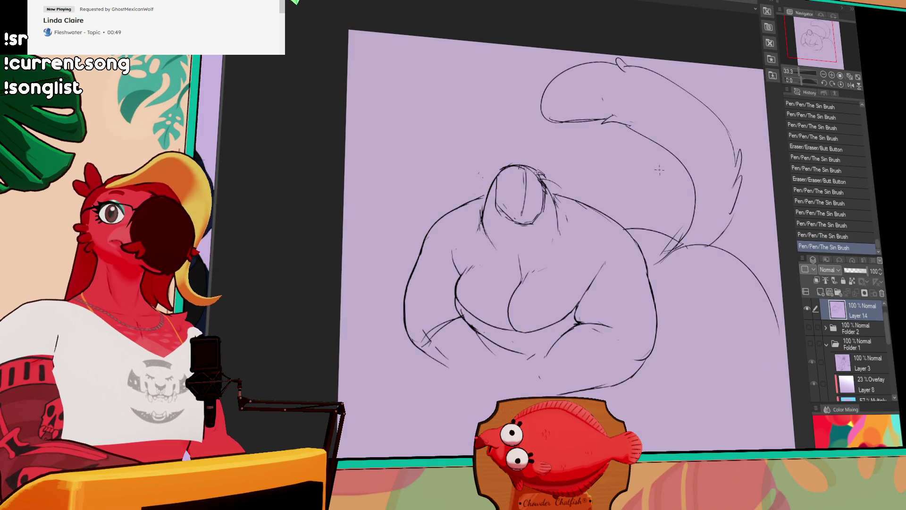
scroll(704, 208, "down", 3)
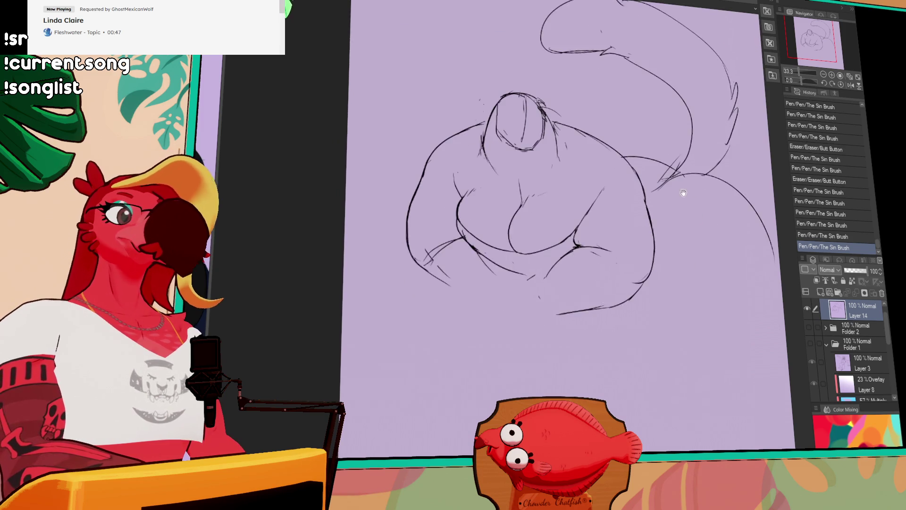
- Refine the small lines along the lower body and where the tail meets it
mouse_move(486, 223)
left_mouse_down()
mouse_move(509, 231)
mouse_move(506, 244)
mouse_move(481, 219)
mouse_move(519, 246)
mouse_move(545, 249)
left_mouse_up()
left_click_drag(708, 148, 709, 153)
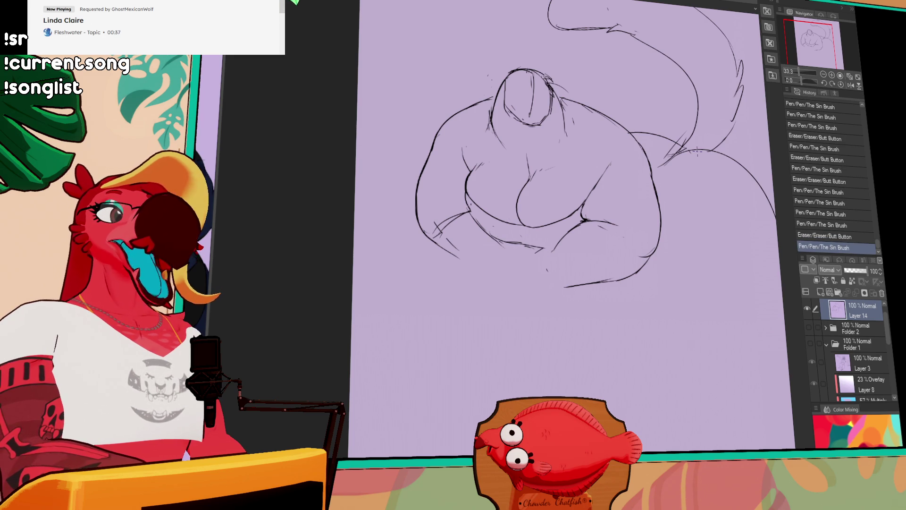
left_click_drag(538, 253, 550, 250)
left_click_drag(549, 249, 561, 252)
mouse_move(554, 246)
left_mouse_down()
mouse_move(559, 262)
mouse_move(585, 242)
mouse_move(581, 232)
mouse_move(618, 230)
left_mouse_up()
- Erase and redraw the thigh line more cleanly
left_click_drag(617, 227, 626, 231)
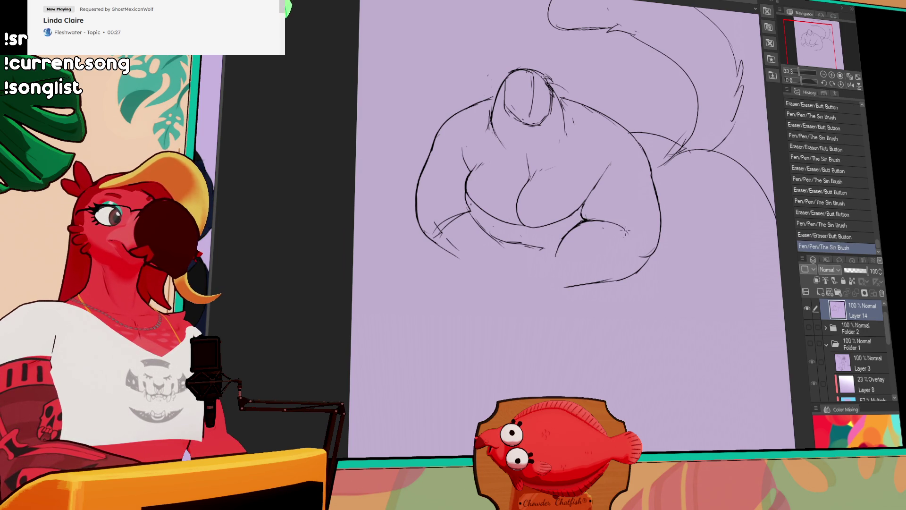
mouse_move(564, 226)
left_mouse_down()
mouse_move(559, 247)
mouse_move(593, 208)
left_mouse_up()
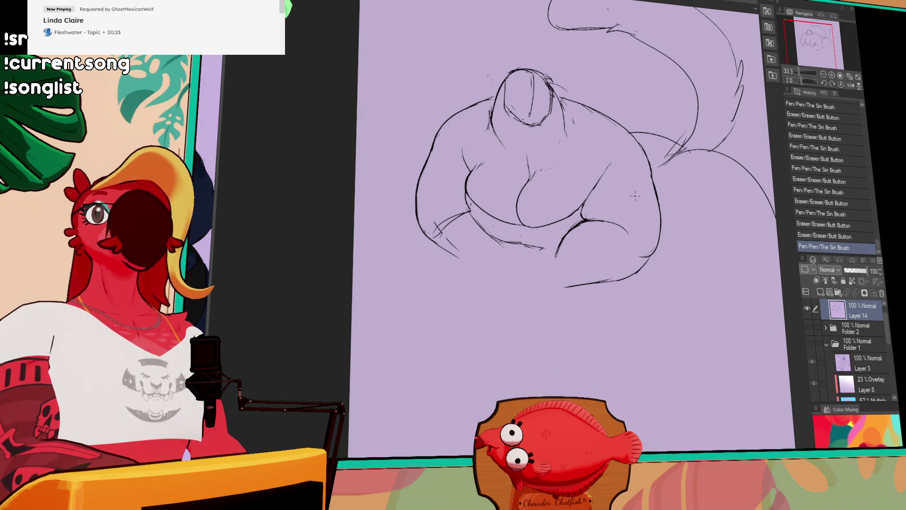
scroll(627, 241, "down", 1)
left_click_drag(565, 226, 557, 247)
left_click_drag(619, 201, 622, 199)
scroll(623, 198, "down", 1)
- Extend the bottom contour into a longer curve and rework the lower leg and foot lines
mouse_move(592, 261)
left_mouse_down()
mouse_move(575, 268)
mouse_move(654, 251)
left_mouse_up()
left_click_drag(564, 264, 656, 234)
mouse_move(562, 225)
left_mouse_down()
mouse_move(537, 236)
mouse_move(541, 270)
mouse_move(563, 279)
left_mouse_up()
key("ctrl+z")
left_click_drag(633, 186, 636, 188)
left_click_drag(538, 239, 540, 257)
mouse_move(537, 241)
left_mouse_down()
mouse_move(541, 260)
mouse_move(528, 252)
mouse_move(564, 238)
mouse_move(583, 284)
left_mouse_up()
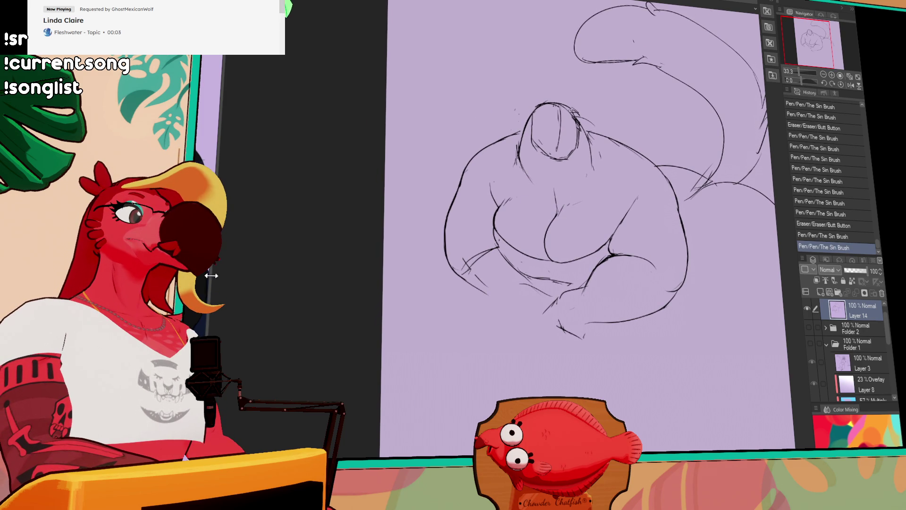
mouse_move(210, 276)
left_mouse_down()
mouse_move(505, 285)
mouse_move(326, 288)
mouse_move(319, 274)
mouse_move(227, 276)
left_mouse_up()
- Extend the tail curve on the right and draw a vertical line down the haunch
left_click_drag(557, 251, 546, 257)
mouse_move(590, 222)
left_mouse_down()
mouse_move(596, 230)
mouse_move(584, 236)
mouse_move(594, 228)
left_mouse_up()
mouse_move(725, 221)
left_mouse_down()
mouse_move(683, 186)
mouse_move(758, 278)
mouse_move(744, 306)
left_mouse_up()
left_click_drag(751, 264, 743, 302)
left_click_drag(680, 198, 685, 330)
left_click_drag(722, 245, 701, 234)
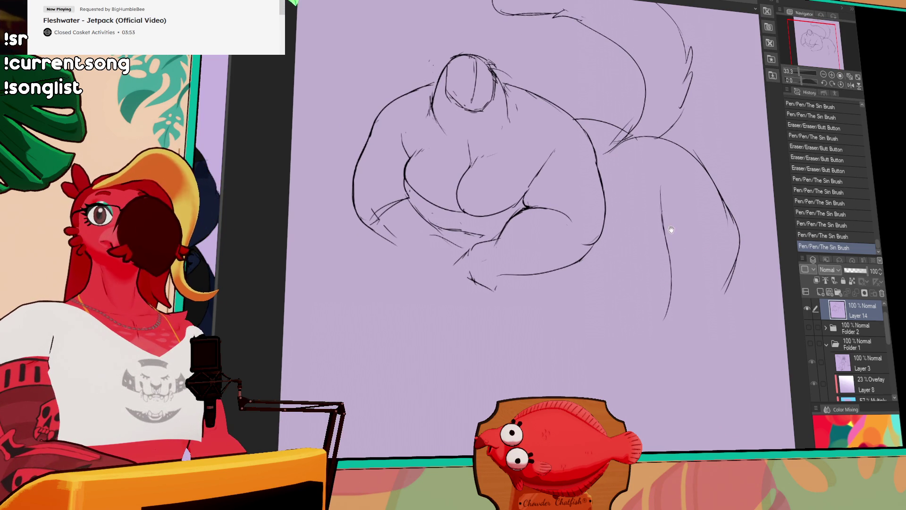
- Redraw the marks on the lower left arm and erase stray marks on the belly
mouse_move(378, 246)
left_mouse_down()
mouse_move(396, 227)
mouse_move(383, 214)
left_mouse_up()
left_click_drag(366, 225, 378, 216)
key("ctrl+z")
key("ctrl+z")
key("ctrl+y")
key("ctrl+y")
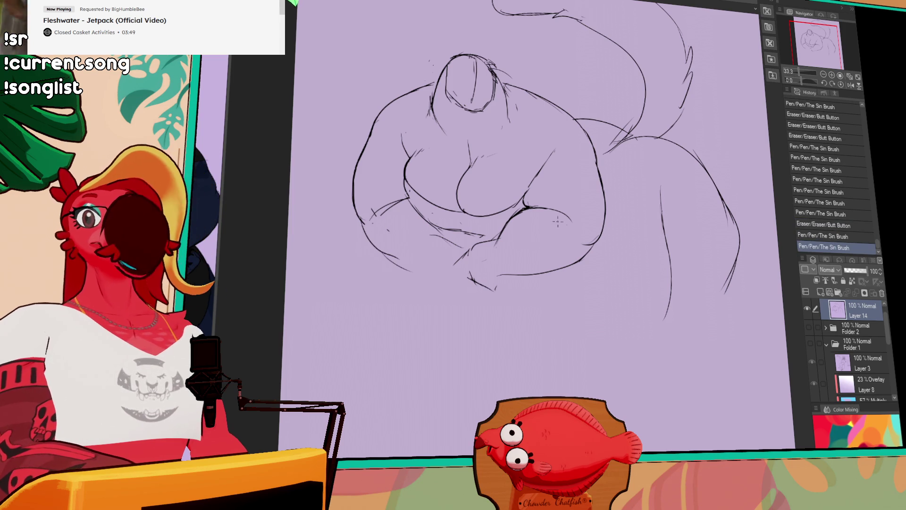
mouse_move(565, 226)
left_mouse_down()
mouse_move(568, 209)
mouse_move(529, 216)
left_mouse_up()
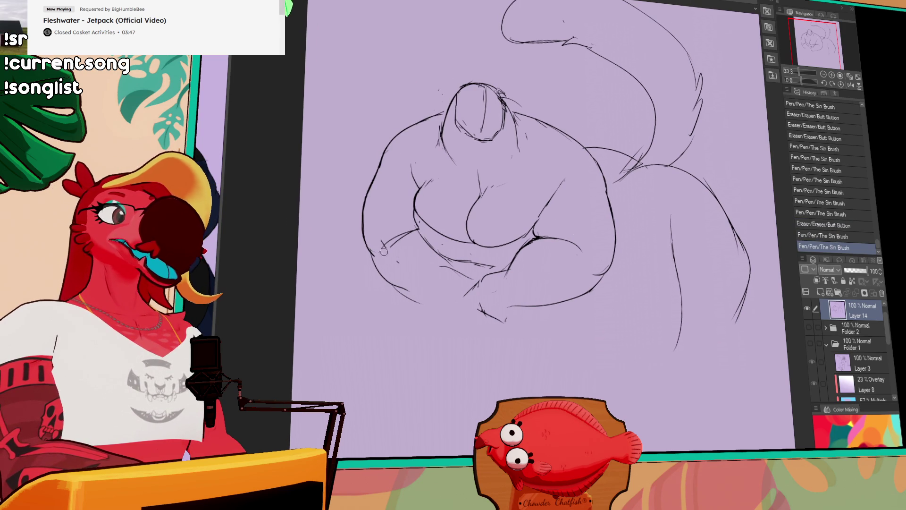
left_click_drag(396, 243, 403, 253)
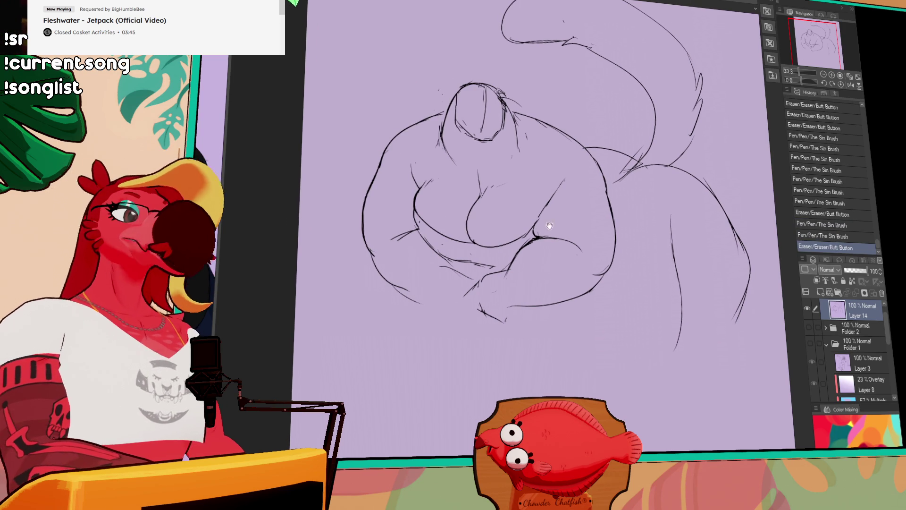
left_click_drag(549, 226, 562, 230)
mouse_move(396, 255)
left_mouse_down()
mouse_move(457, 260)
mouse_move(501, 247)
left_mouse_up()
left_click_drag(505, 245, 513, 241)
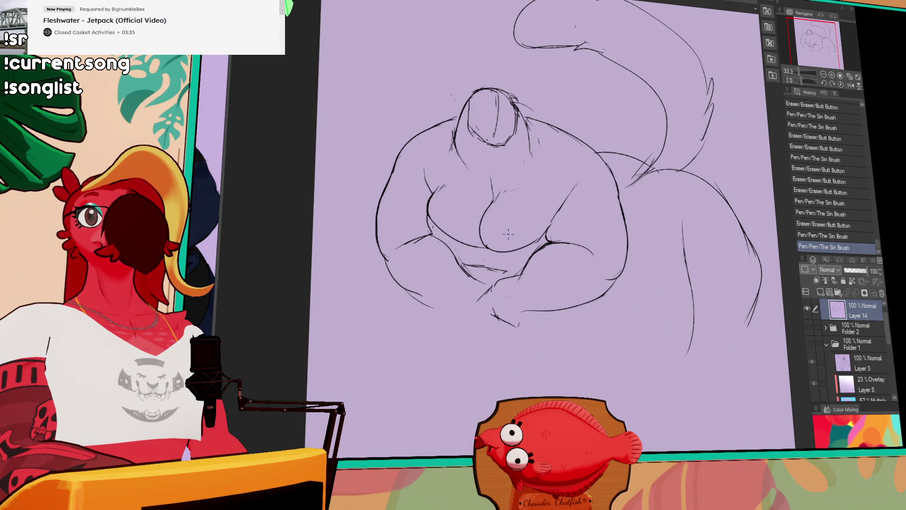
left_click_drag(547, 191, 557, 180)
mouse_move(537, 246)
left_mouse_down()
mouse_move(551, 231)
mouse_move(524, 257)
mouse_move(535, 250)
left_mouse_up()
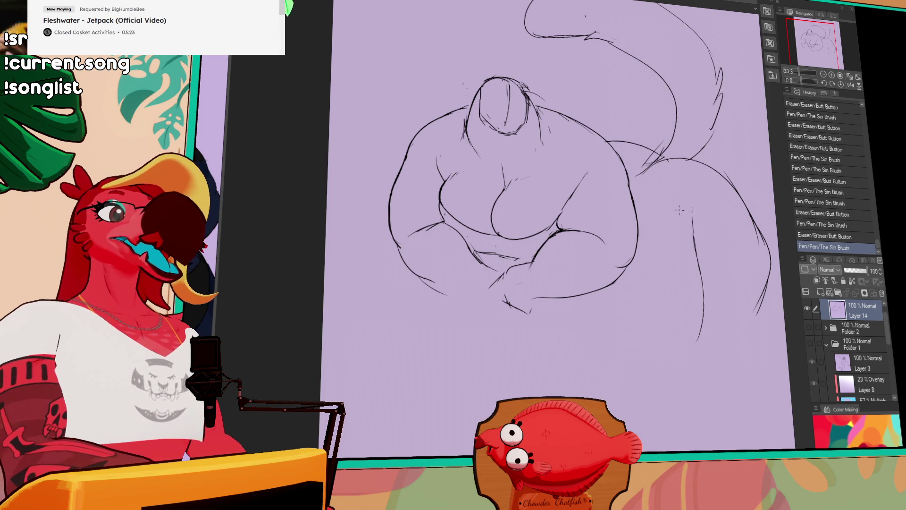
- Erase the top of the vertical haunch line, comparing with undo and redo
left_click_drag(691, 207, 694, 263)
left_click_drag(690, 226, 697, 264)
key("ctrl+z")
key("ctrl+y")
key("ctrl+z")
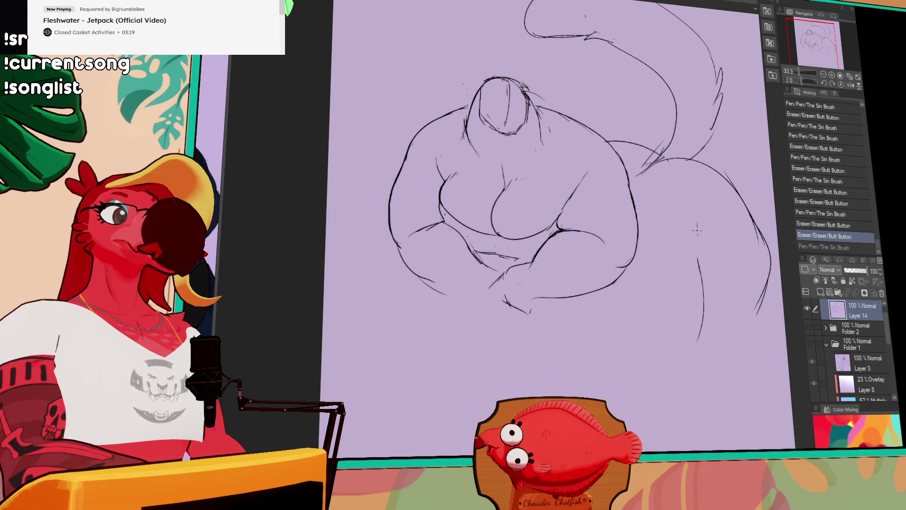
key("ctrl+y")
- Erase a line near the tail junction, comparing with and without it
left_click_drag(703, 229, 731, 261)
mouse_move(677, 202)
left_mouse_down()
mouse_move(727, 190)
mouse_move(635, 196)
mouse_move(683, 184)
mouse_move(646, 155)
left_mouse_up()
key("ctrl+z")
key("ctrl+y")
key("ctrl+z")
key("ctrl+y")
key("ctrl+z")
key("ctrl+y")
key("ctrl+z")
key("ctrl+y")
key("ctrl+z")
key("ctrl+z")
key("ctrl+y")
key("ctrl+z")
key("ctrl+y")
- Redraw the tail's right edge so it sweeps further downward
key("ctrl+z")
key("ctrl+z")
key("ctrl+y")
left_click_drag(696, 199, 711, 243)
mouse_move(697, 213)
left_mouse_down()
mouse_move(723, 242)
mouse_move(712, 308)
left_mouse_up()
left_click_drag(729, 252, 708, 333)
key("ctrl+z")
left_click_drag(654, 231, 650, 250)
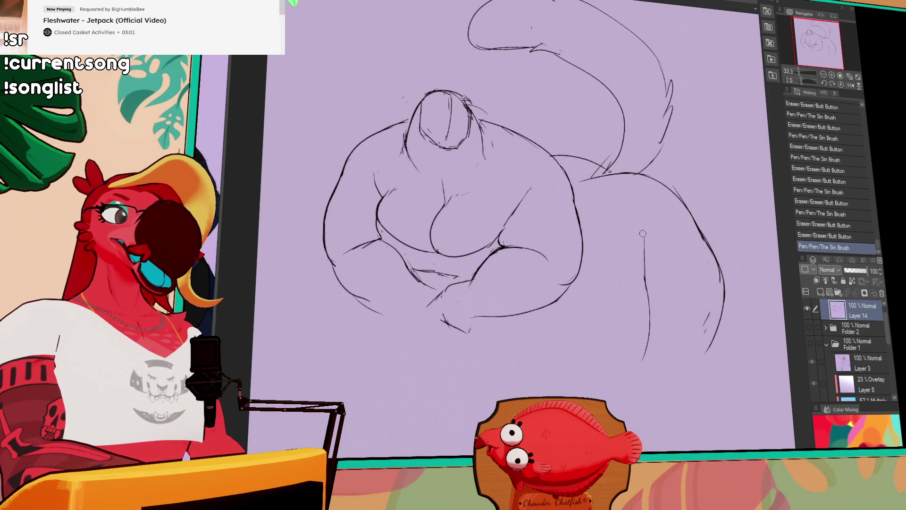
key("ctrl+z")
key("ctrl+z")
key("ctrl+z")
- Add hatching beside the haunch and redraw the long lower belly curve
left_click_drag(612, 230, 642, 295)
left_click_drag(646, 281, 642, 292)
left_click_drag(646, 250, 658, 186)
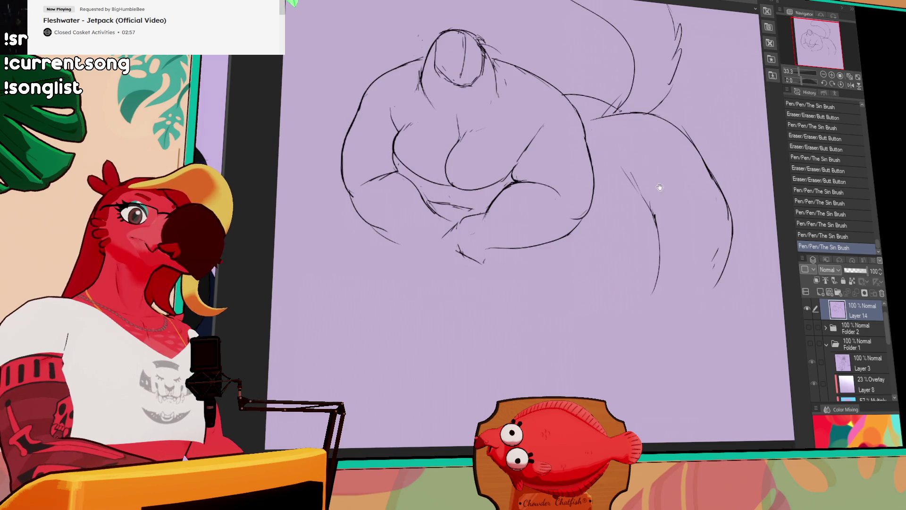
mouse_move(416, 227)
left_mouse_down()
mouse_move(532, 289)
mouse_move(507, 293)
mouse_move(566, 284)
left_mouse_up()
key("ctrl+z")
key("ctrl+z")
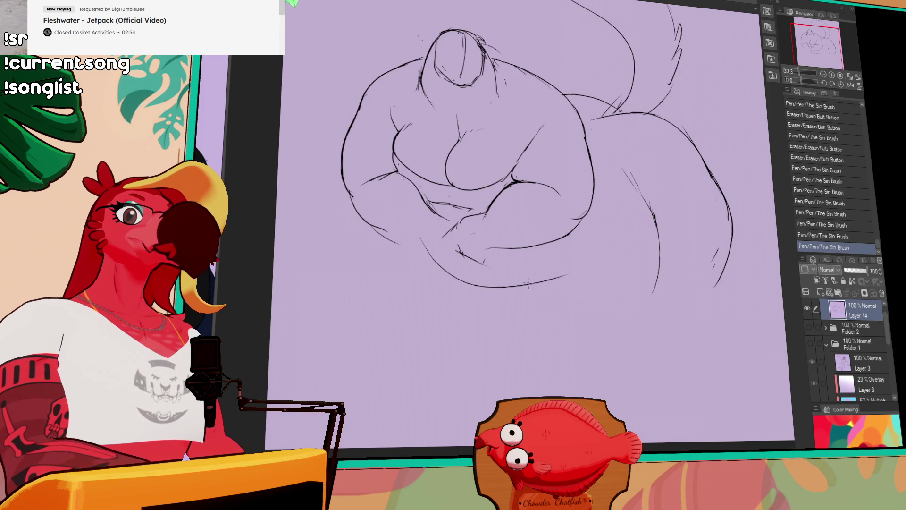
key("ctrl+z")
left_click_drag(413, 215, 587, 291)
left_click_drag(533, 294, 632, 295)
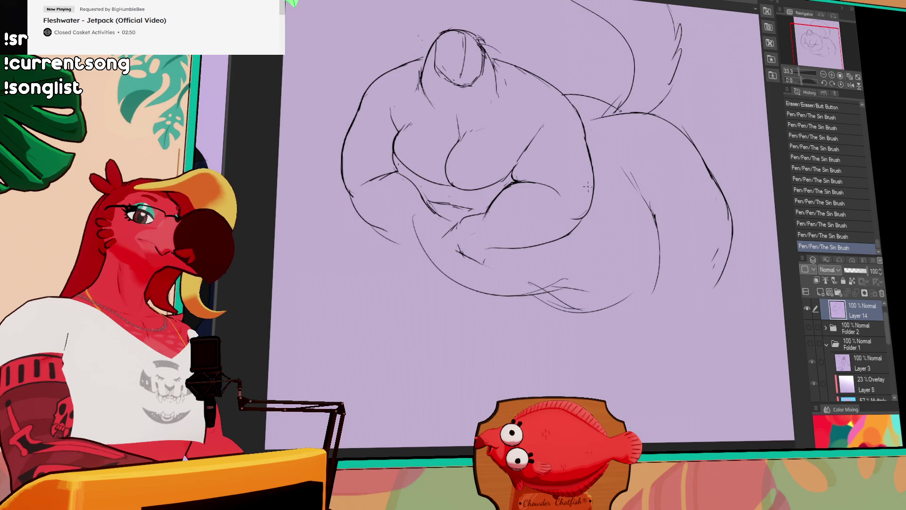
- Redraw the tail outline and shift the tail lines slightly left
left_click_drag(584, 100, 591, 107)
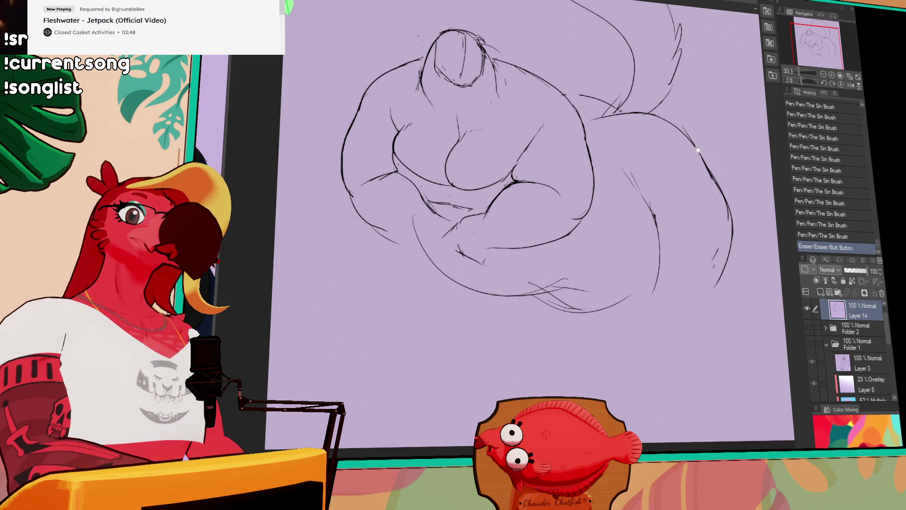
left_click_drag(696, 149, 658, 193)
mouse_move(609, 382)
left_mouse_down()
mouse_move(566, 170)
mouse_move(432, 75)
left_mouse_up()
mouse_move(707, 283)
left_mouse_down()
mouse_move(750, 323)
mouse_move(729, 359)
left_mouse_up()
mouse_move(699, 314)
left_mouse_down()
mouse_move(675, 309)
mouse_move(678, 283)
left_mouse_up()
key("ctrl+d")
- Redraw the bottom lines of the tail
left_click_drag(528, 386, 543, 390)
left_click_drag(472, 385, 510, 380)
left_click_drag(566, 382, 606, 366)
left_click_drag(510, 377, 566, 375)
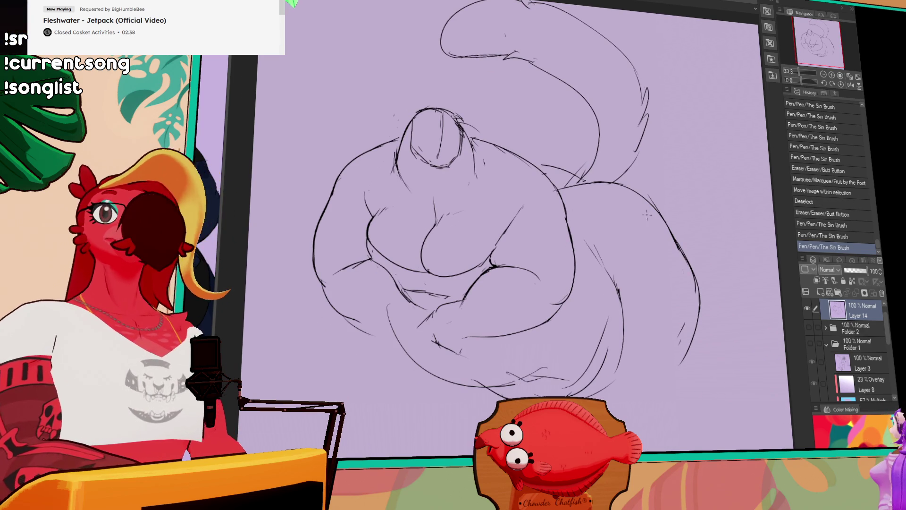
left_click_drag(710, 282, 689, 224)
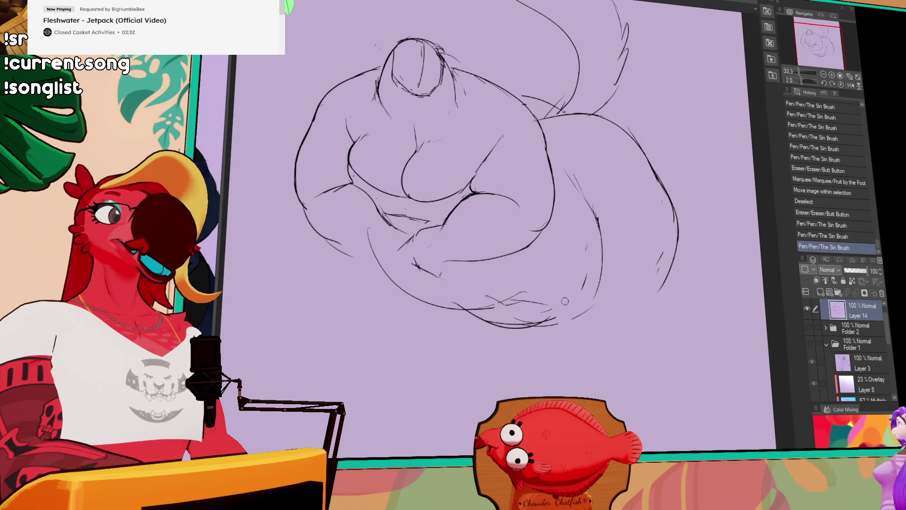
- Clean up the scratchy lower belly lines with tidier strokes
left_click_drag(565, 301, 565, 285)
mouse_move(486, 297)
left_mouse_down()
mouse_move(532, 307)
mouse_move(502, 301)
mouse_move(514, 307)
left_mouse_up()
mouse_move(495, 304)
left_mouse_down()
mouse_move(533, 302)
mouse_move(481, 294)
mouse_move(496, 290)
left_mouse_up()
mouse_move(485, 291)
left_mouse_down()
mouse_move(493, 289)
mouse_move(461, 269)
left_mouse_up()
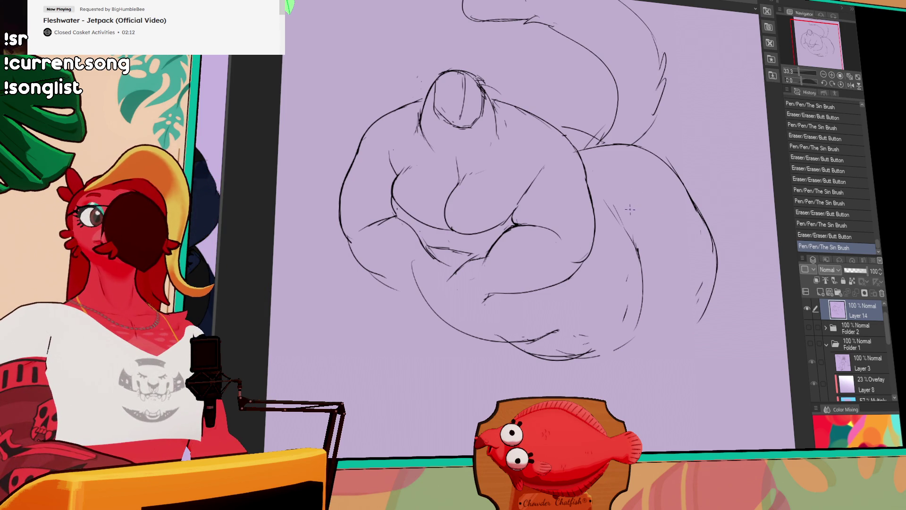
- Erase and redraw the right haunch's outer edge
left_click_drag(622, 249, 626, 256)
mouse_move(624, 251)
left_mouse_down()
mouse_move(644, 283)
mouse_move(621, 243)
mouse_move(627, 257)
left_mouse_up()
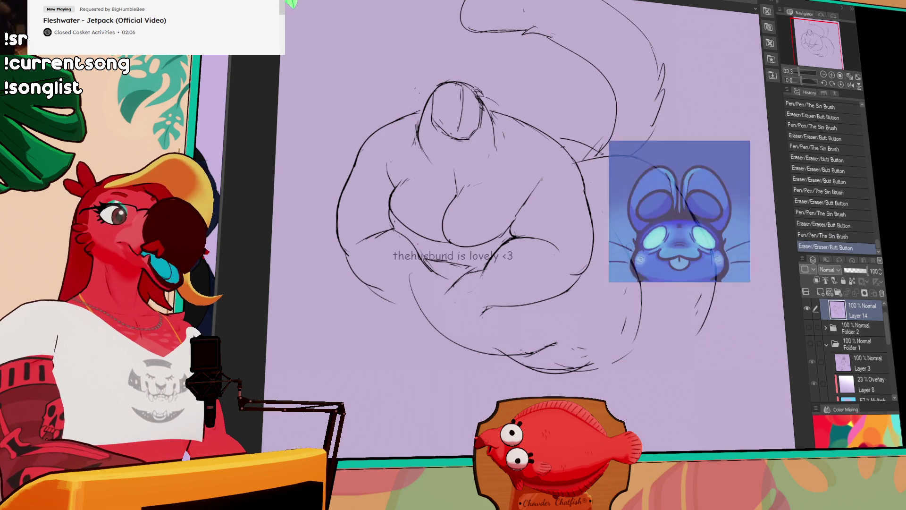
left_click_drag(624, 302, 625, 286)
left_click_drag(626, 281, 623, 265)
mouse_move(613, 227)
left_mouse_down()
mouse_move(629, 259)
mouse_move(617, 238)
left_mouse_up()
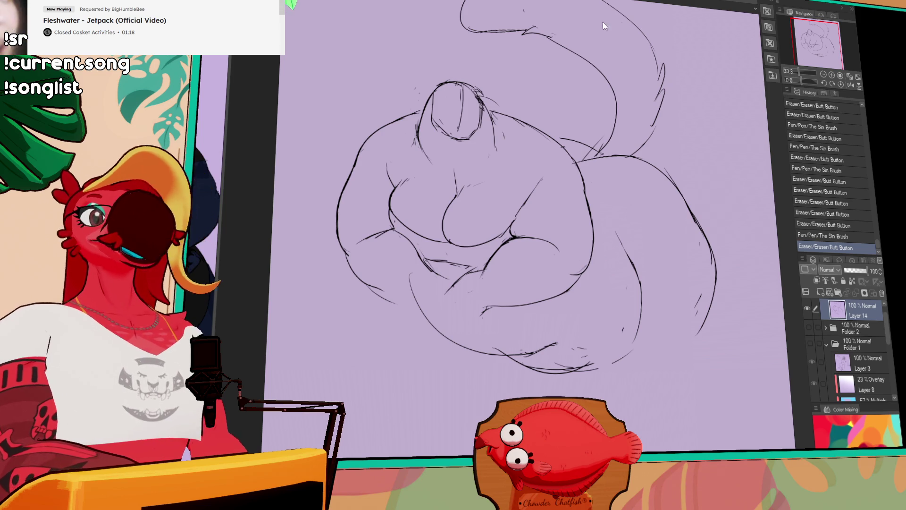
scroll(738, 91, "down", 1)
- Draw a new right outline for the haunch, toggling undo and redo to compare it
left_click_drag(619, 238, 623, 241)
left_click_drag(629, 205, 635, 283)
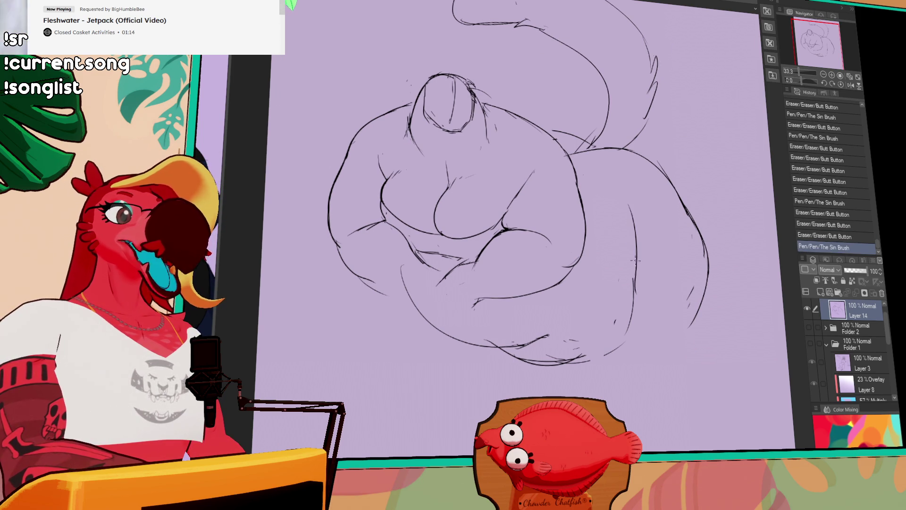
key("ctrl+z")
key("ctrl+y")
key("ctrl+z")
key("ctrl+y")
key("ctrl+z")
key("ctrl+y")
key("ctrl+z")
key("ctrl+y")
key("ctrl+z")
key("ctrl+y")
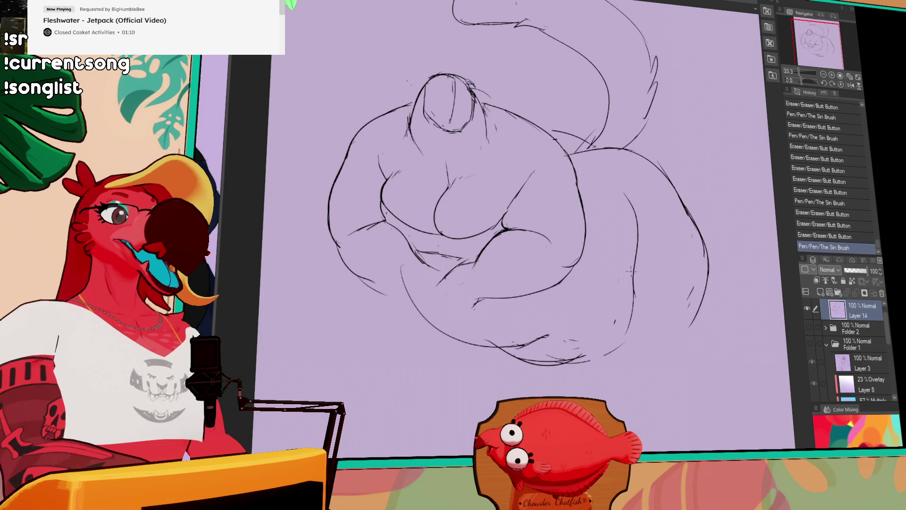
- Reshape the haunch's right outline and extend it further down
left_click_drag(622, 213, 696, 244)
mouse_move(609, 231)
left_mouse_down()
mouse_move(735, 279)
mouse_move(708, 289)
left_mouse_up()
mouse_move(706, 248)
left_mouse_down()
mouse_move(741, 309)
mouse_move(711, 257)
mouse_move(662, 239)
mouse_move(672, 272)
left_mouse_up()
left_click_drag(663, 218, 626, 180)
mouse_move(635, 246)
left_mouse_down()
mouse_move(637, 283)
mouse_move(625, 282)
left_mouse_up()
key("ctrl+z")
mouse_move(635, 213)
left_mouse_down()
mouse_move(647, 283)
mouse_move(593, 349)
left_mouse_up()
left_click_drag(618, 267, 620, 269)
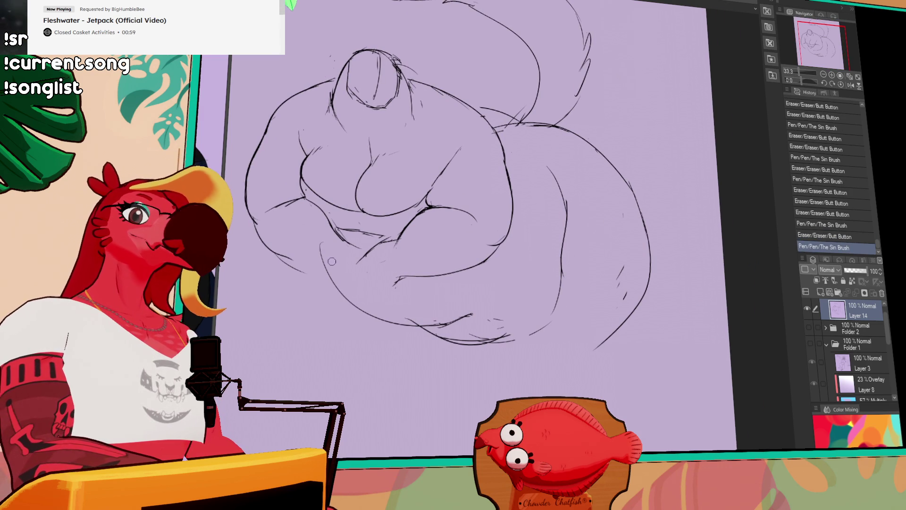
- Replace the haunch's lower-left outline with a longer curve and touch up the bottom strokes
left_click_drag(356, 307, 378, 318)
left_click_drag(320, 244, 390, 316)
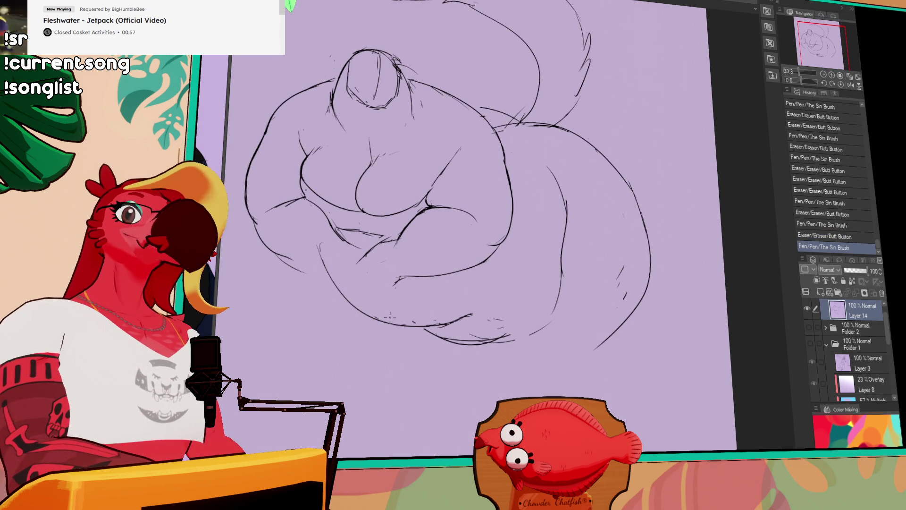
left_click_drag(550, 265, 564, 260)
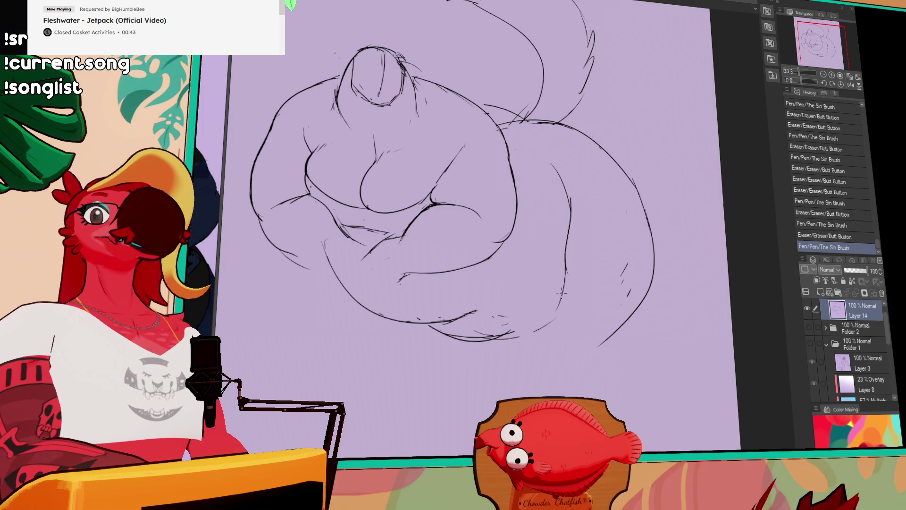
left_click_drag(495, 326, 509, 331)
mouse_move(490, 315)
left_mouse_down()
mouse_move(507, 319)
mouse_move(486, 333)
mouse_move(516, 336)
left_mouse_up()
left_click_drag(500, 302, 510, 283)
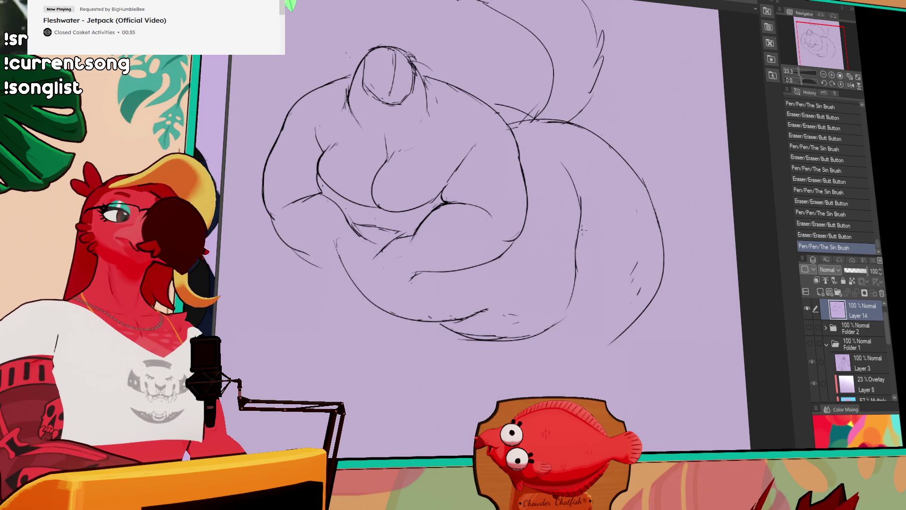
- Erase the lower-left body contour and redraw the bottom contour as a rising curve
left_click_drag(347, 273, 458, 326)
left_click_drag(347, 283, 462, 347)
mouse_move(488, 309)
left_mouse_down()
mouse_move(473, 327)
mouse_move(458, 320)
mouse_move(545, 330)
left_mouse_up()
left_click_drag(471, 336, 503, 338)
key("ctrl+z")
mouse_move(424, 344)
left_mouse_down()
mouse_move(519, 363)
mouse_move(472, 368)
mouse_move(577, 289)
mouse_move(579, 222)
left_mouse_up()
- Add strokes along the right body contour, then mirror the canvas view horizontally
left_click_drag(573, 293, 578, 227)
left_click_drag(568, 297, 573, 236)
left_click_drag(568, 302, 576, 255)
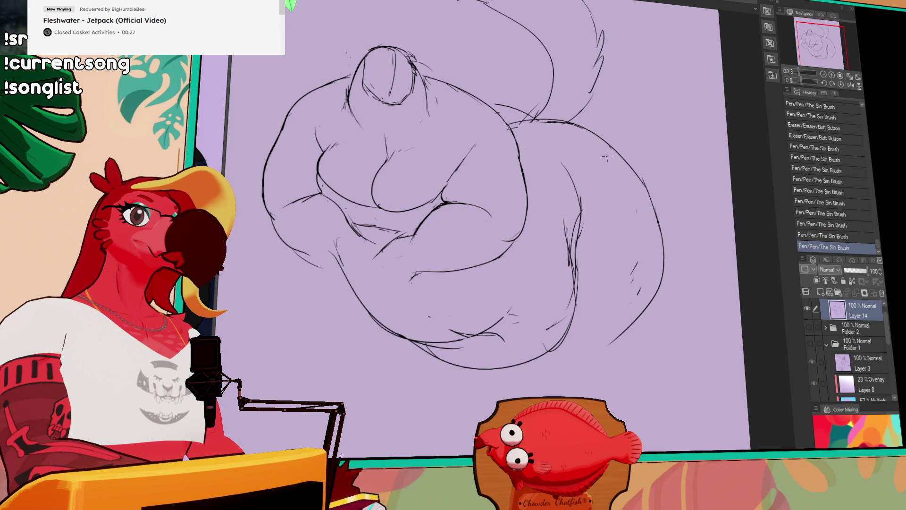
left_click_drag(637, 197, 632, 216)
left_click(851, 84)
mouse_move(667, 184)
left_mouse_down()
mouse_move(616, 215)
mouse_move(617, 179)
left_mouse_up()
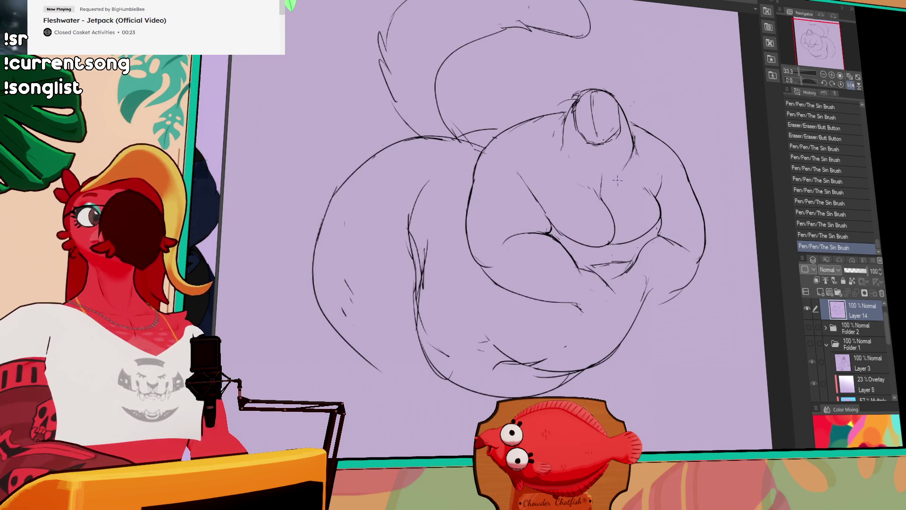
- Erase and redraw the haunch's edge line
left_click_drag(427, 214, 408, 209)
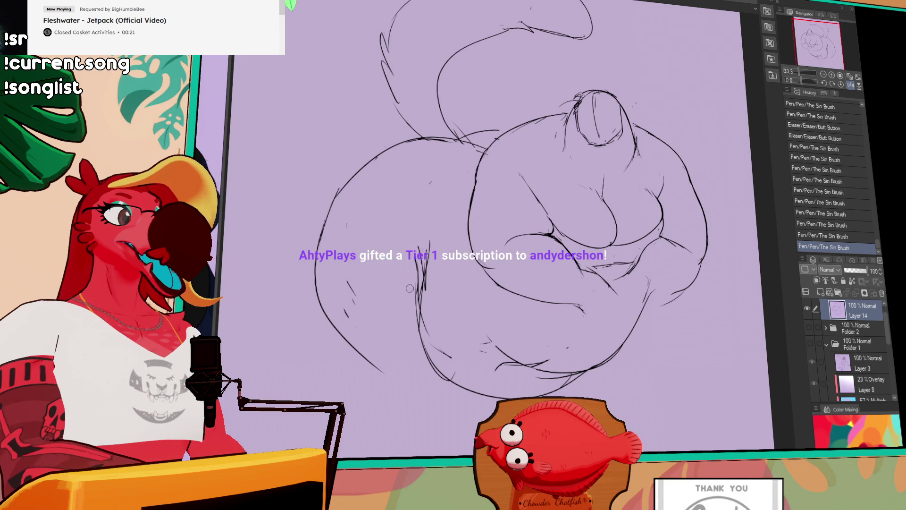
left_click(409, 208)
key("ctrl+z")
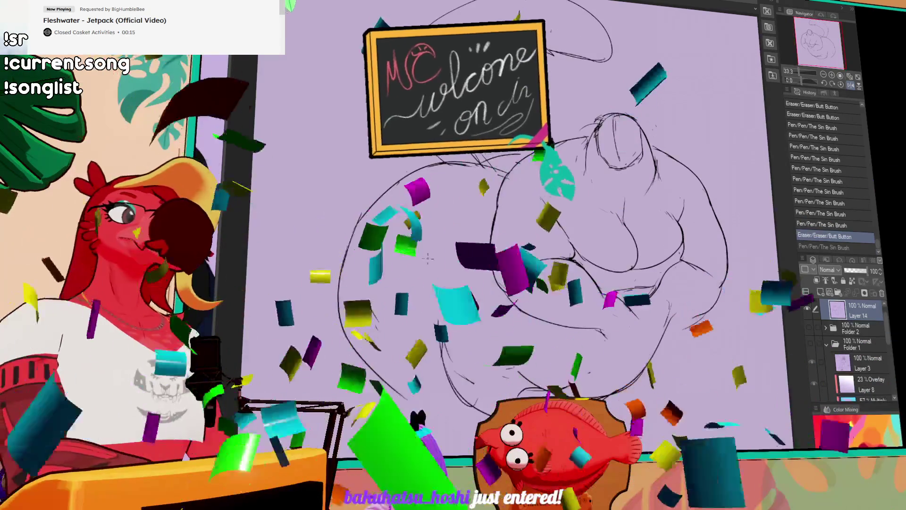
left_click_drag(517, 222, 526, 215)
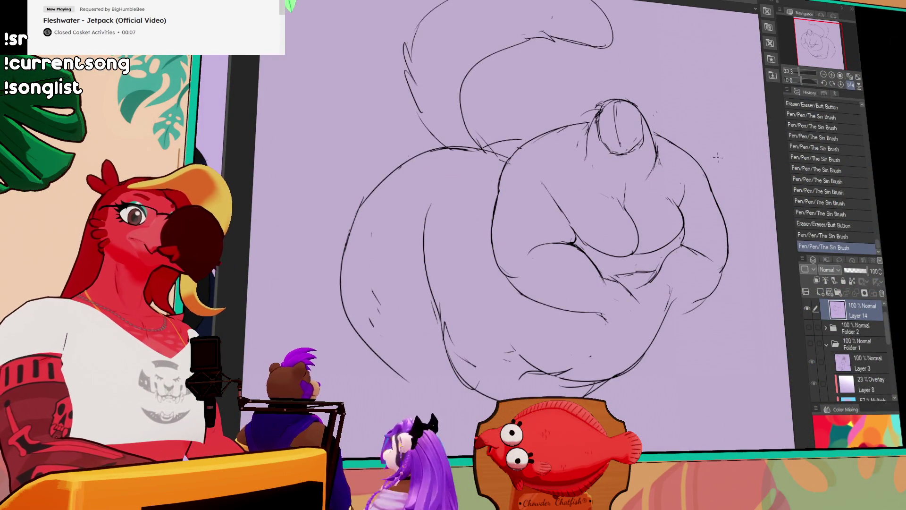
- Redraw strokes on the figure's left side and erase small marks on the left haunch
left_click_drag(425, 266, 436, 302)
left_click_drag(444, 207, 427, 264)
left_click_drag(472, 236, 497, 264)
left_click_drag(426, 261, 443, 289)
left_click_drag(420, 260, 425, 285)
mouse_move(436, 280)
left_mouse_down()
mouse_move(446, 291)
mouse_move(389, 264)
mouse_move(348, 269)
mouse_move(351, 278)
left_mouse_up()
key("ctrl+z")
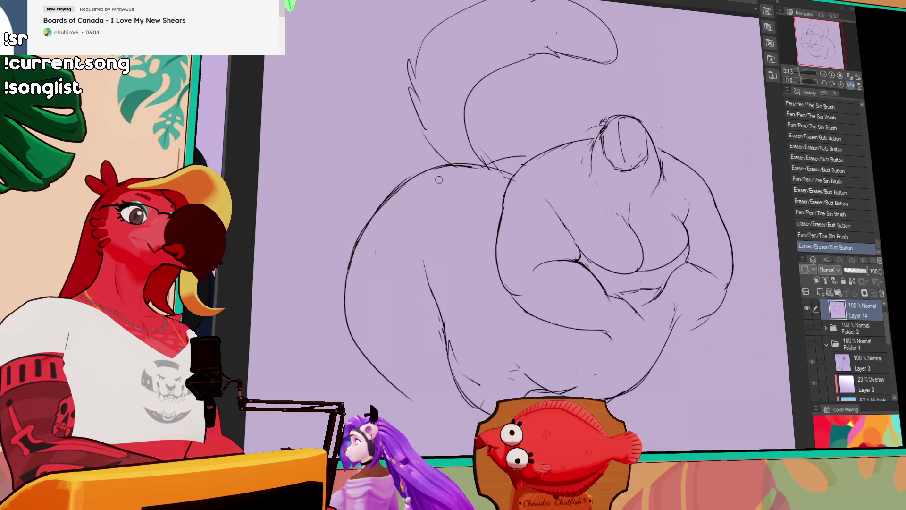
- Redraw the upper-left body contour and the head-top, head and neck lines
left_click_drag(439, 179, 502, 168)
left_click_drag(486, 165, 495, 166)
mouse_move(486, 165)
left_mouse_down()
mouse_move(544, 155)
mouse_move(503, 160)
left_mouse_up()
left_click_drag(609, 119, 632, 116)
left_click_drag(653, 156, 659, 179)
left_click_drag(651, 160, 660, 185)
left_click_drag(658, 184, 646, 198)
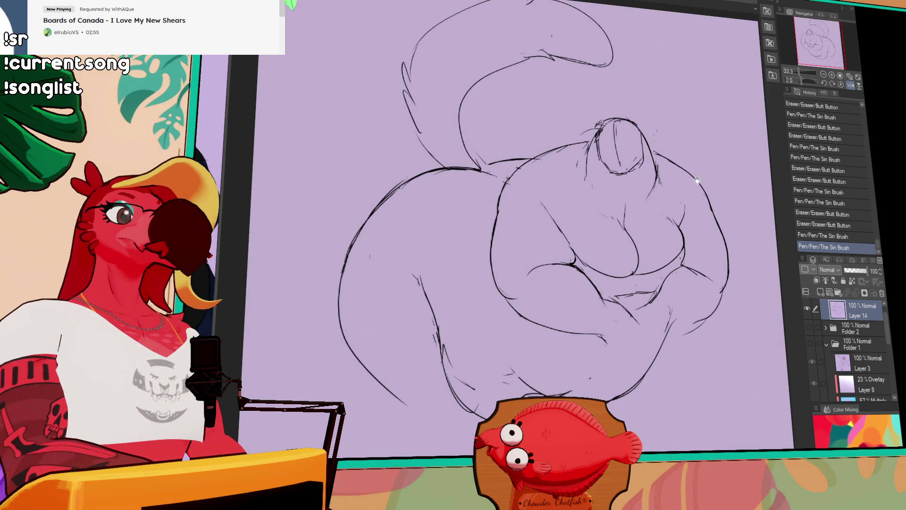
left_click_drag(696, 180, 667, 136)
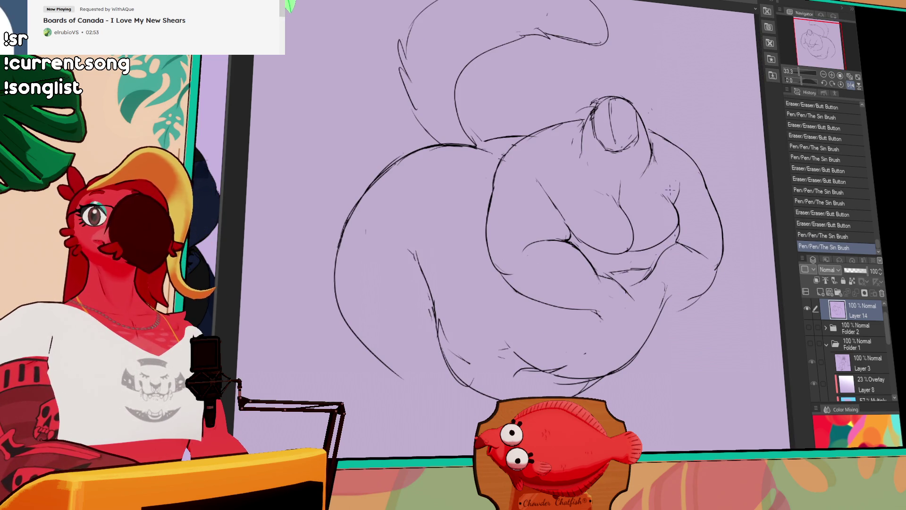
- Erase small stray line bits across the figure
mouse_move(663, 205)
left_mouse_down()
mouse_move(658, 212)
mouse_move(653, 198)
left_mouse_up()
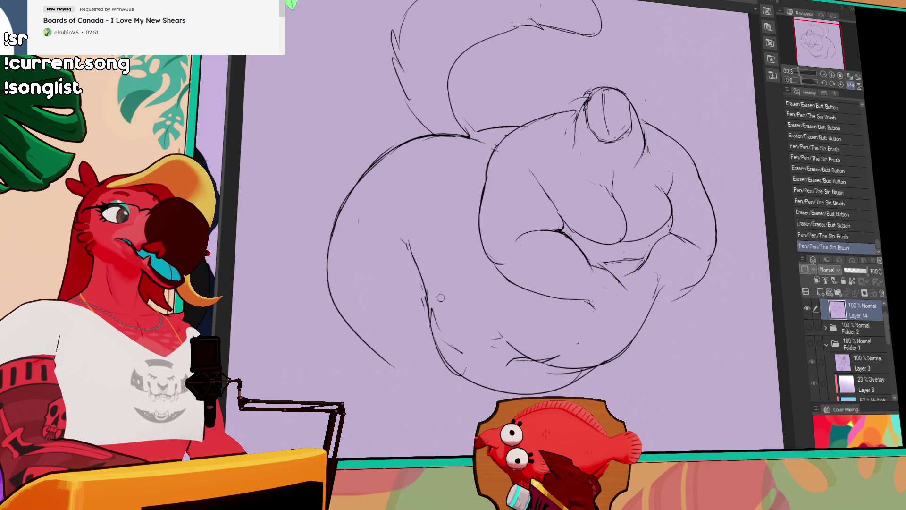
left_click_drag(435, 315, 432, 311)
left_click_drag(548, 219, 548, 221)
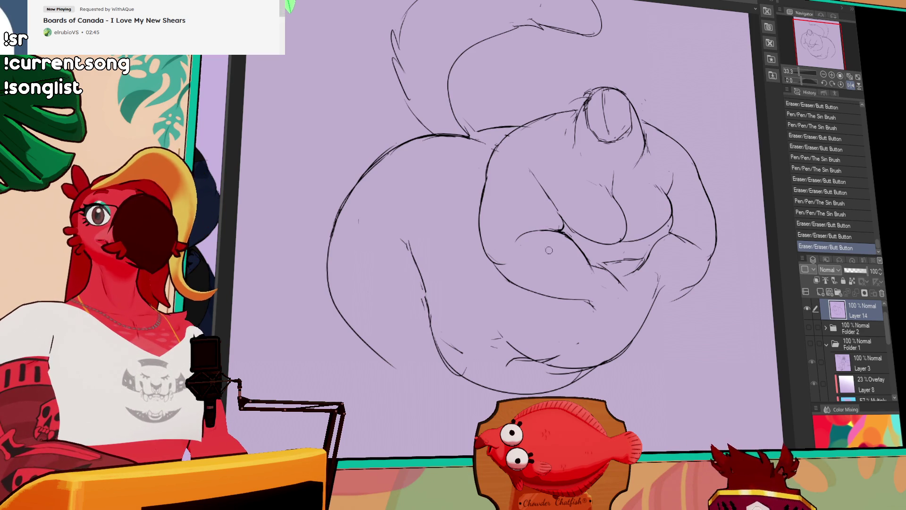
left_click_drag(551, 247, 553, 252)
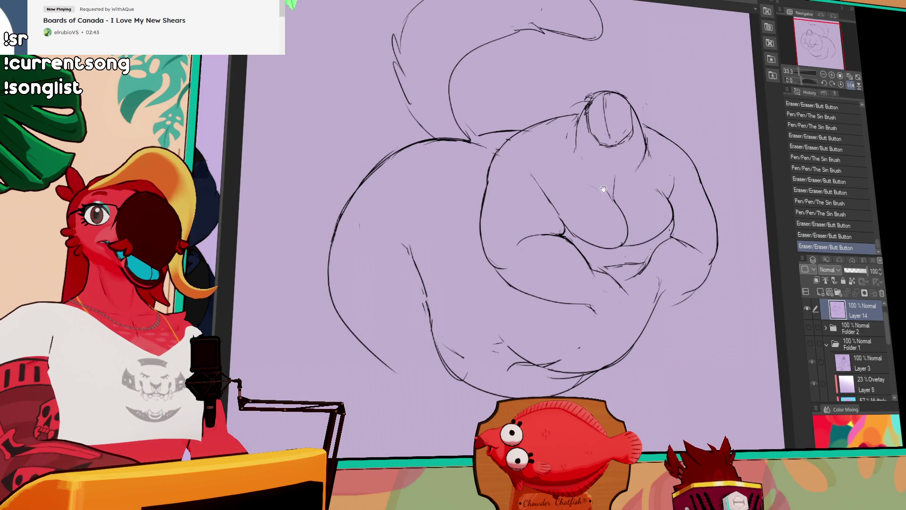
left_click_drag(604, 189, 602, 193)
left_click_drag(543, 262, 543, 253)
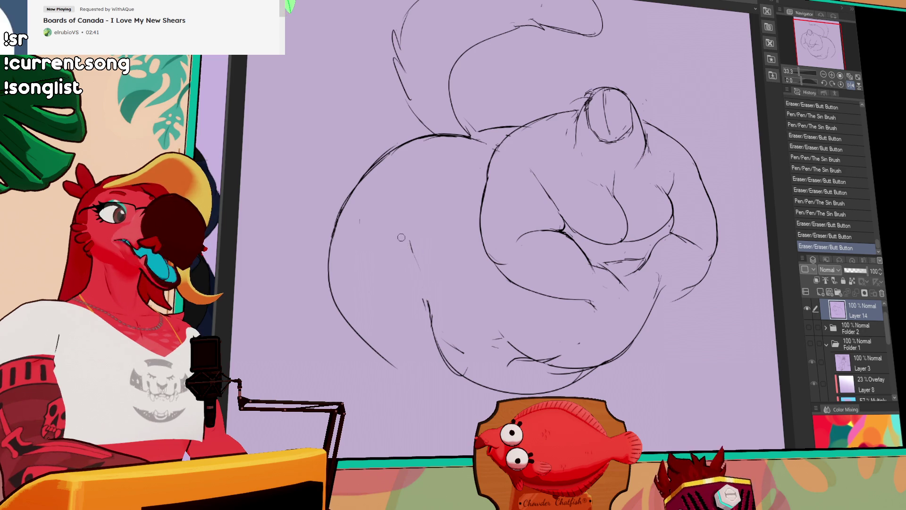
- Draw one long line down the left haunch edge and refine the belly lines
mouse_move(411, 227)
left_mouse_down()
mouse_move(427, 319)
mouse_move(427, 297)
left_mouse_up()
key("p")
key("ctrl+z")
left_click_drag(410, 202, 431, 324)
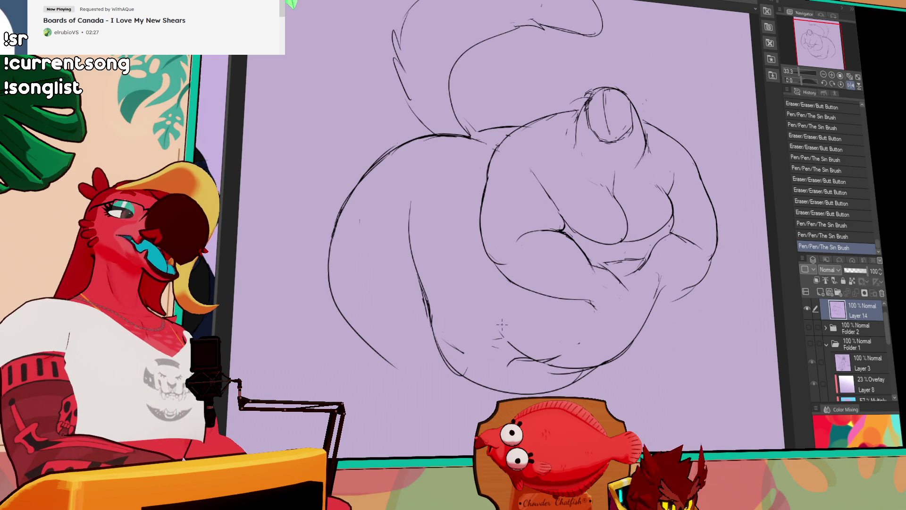
mouse_move(502, 324)
left_mouse_down()
mouse_move(505, 283)
mouse_move(516, 277)
mouse_move(597, 298)
left_mouse_up()
left_click_drag(531, 287, 543, 289)
mouse_move(599, 254)
left_mouse_down()
mouse_move(606, 246)
mouse_move(569, 241)
mouse_move(584, 263)
left_mouse_up()
- Tidy the line beside the head and lasso the head to reposition it
mouse_move(675, 186)
left_mouse_down()
mouse_move(670, 173)
mouse_move(665, 201)
mouse_move(672, 168)
left_mouse_up()
left_click_drag(672, 136, 671, 158)
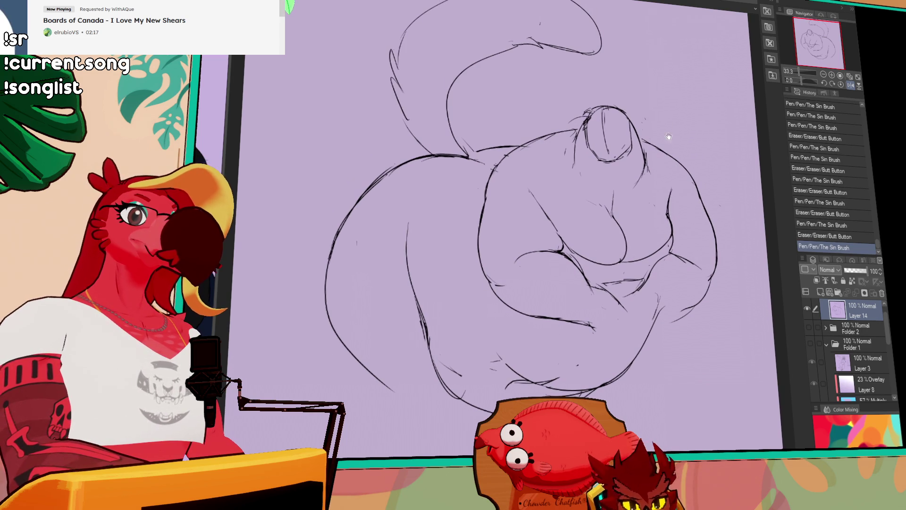
left_click_drag(658, 123, 625, 166)
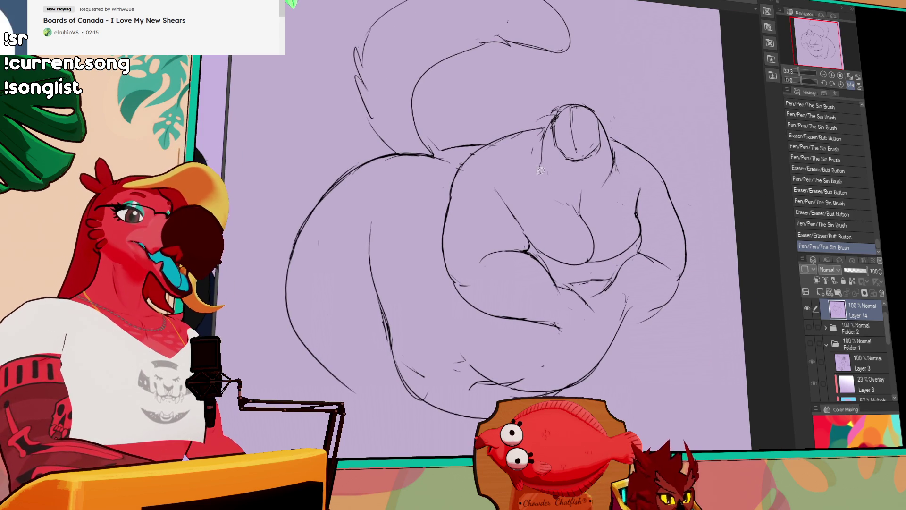
mouse_move(532, 148)
left_mouse_down()
mouse_move(554, 106)
mouse_move(606, 132)
mouse_move(597, 200)
mouse_move(594, 165)
left_mouse_up()
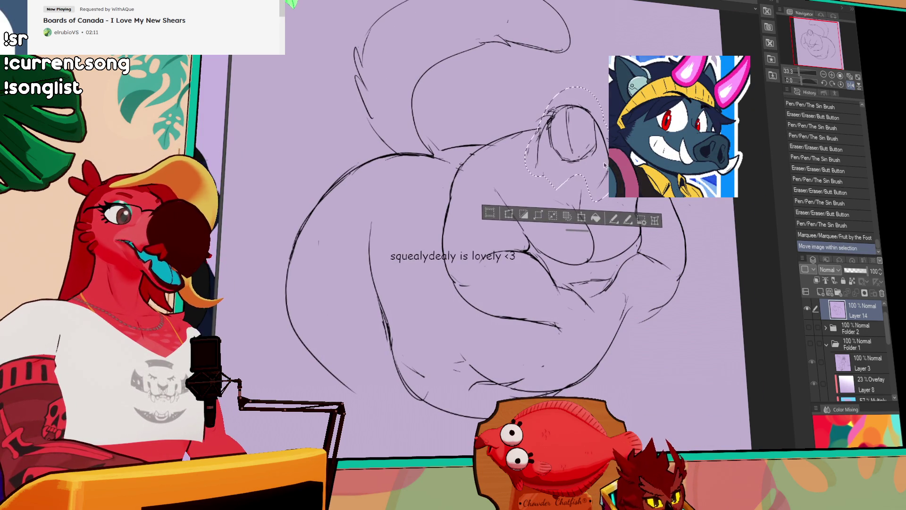
- Drop the moved head selection and clean up the head oval's outline and inner lines
key("ctrl+d")
left_click_drag(540, 108, 593, 125)
left_click_drag(554, 106, 643, 154)
mouse_move(564, 123)
left_mouse_down()
mouse_move(566, 155)
mouse_move(592, 168)
left_mouse_up()
left_click_drag(548, 137, 552, 161)
mouse_move(604, 151)
left_mouse_down()
mouse_move(610, 182)
mouse_move(603, 164)
mouse_move(580, 162)
left_mouse_up()
- Redraw the head's bottom, top and sides, erasing stray marks nearby
left_click_drag(579, 160, 587, 166)
left_click_drag(578, 161, 585, 162)
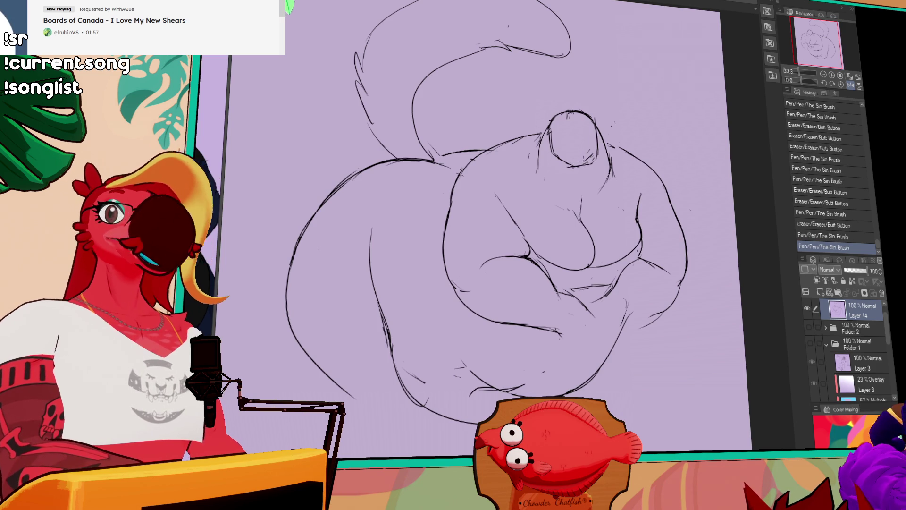
left_click_drag(566, 126, 572, 146)
mouse_move(568, 142)
left_mouse_down()
mouse_move(581, 143)
mouse_move(573, 132)
left_mouse_up()
left_click_drag(552, 148, 549, 159)
mouse_move(599, 142)
left_mouse_down()
mouse_move(600, 163)
mouse_move(594, 158)
left_mouse_up()
left_click_drag(590, 154, 593, 156)
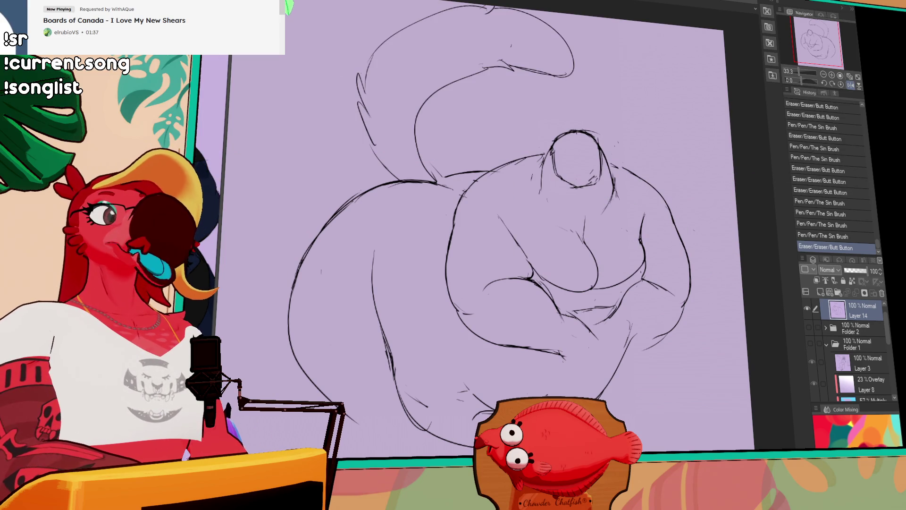
- Trace a freehand lasso loop around the crossed arms
left_click_drag(602, 189, 601, 183)
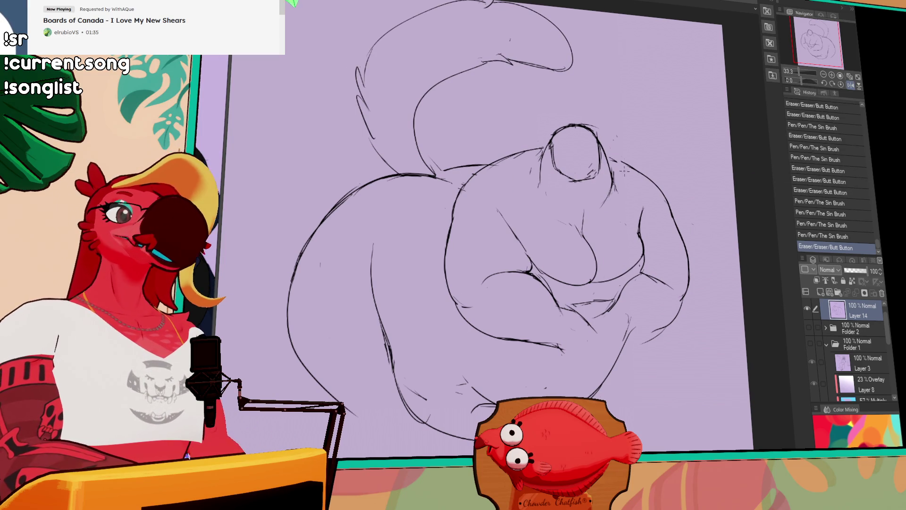
mouse_move(468, 339)
left_mouse_down()
mouse_move(476, 256)
mouse_move(556, 239)
left_mouse_up()
mouse_move(587, 204)
left_mouse_down()
mouse_move(615, 238)
mouse_move(635, 234)
left_mouse_up()
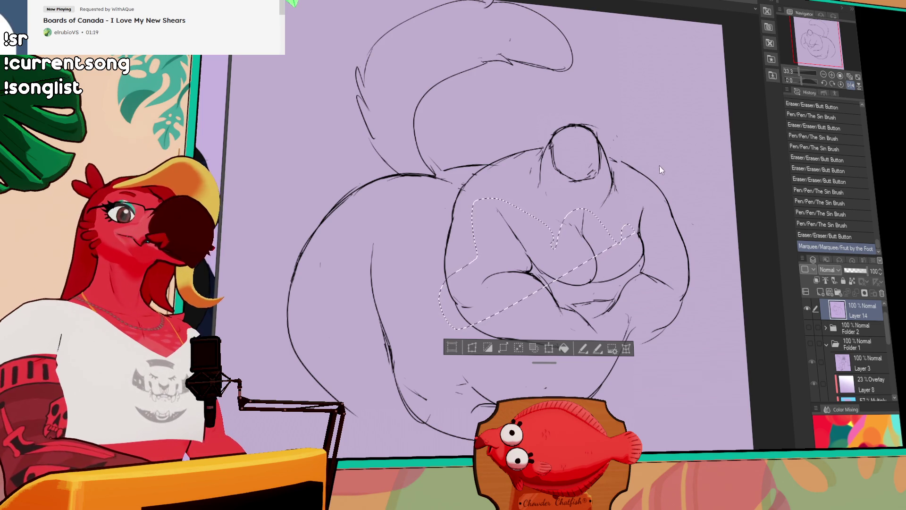
- Restore the arm selection, shift the arms down and right, and deselect
key("ctrl+z")
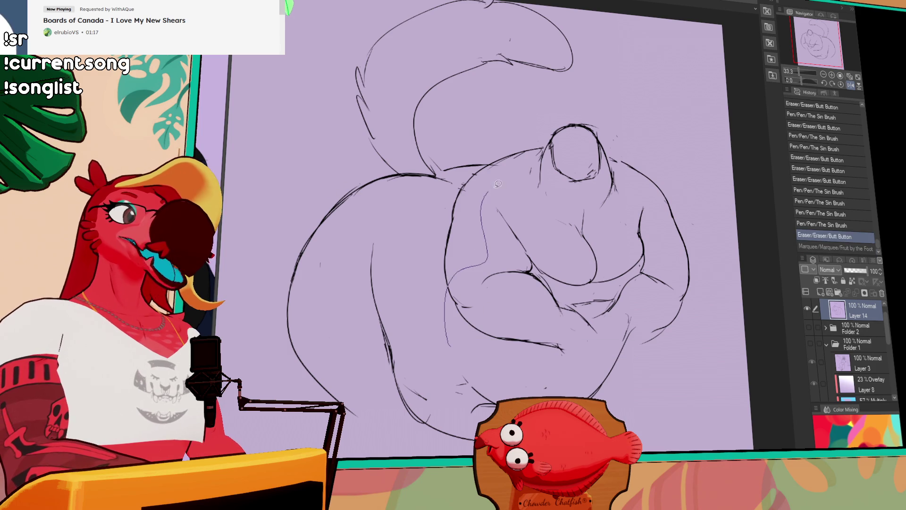
left_click_drag(683, 230, 637, 367)
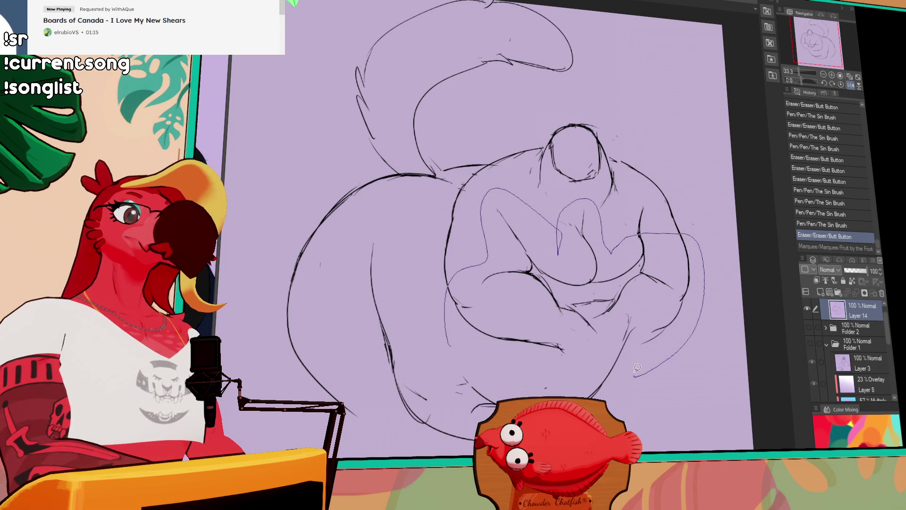
key("ctrl+y")
left_click_drag(663, 293, 667, 301)
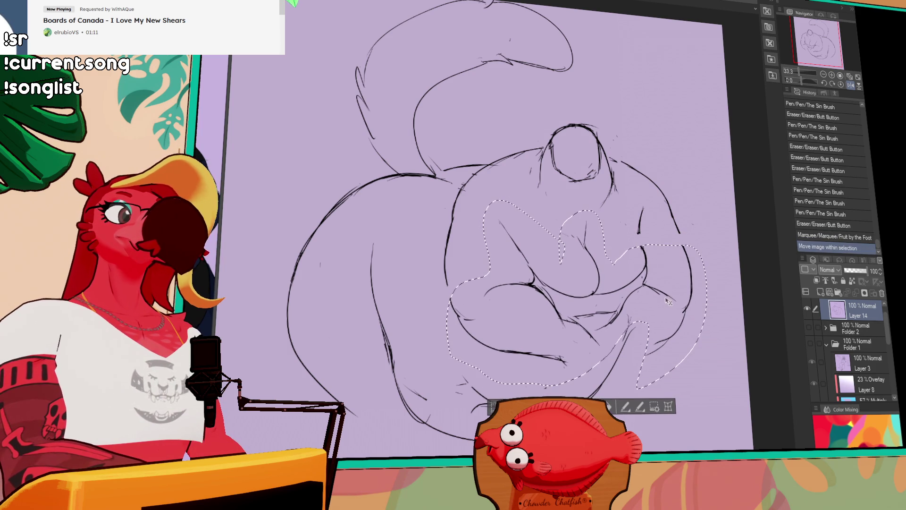
key("ctrl+shift+d")
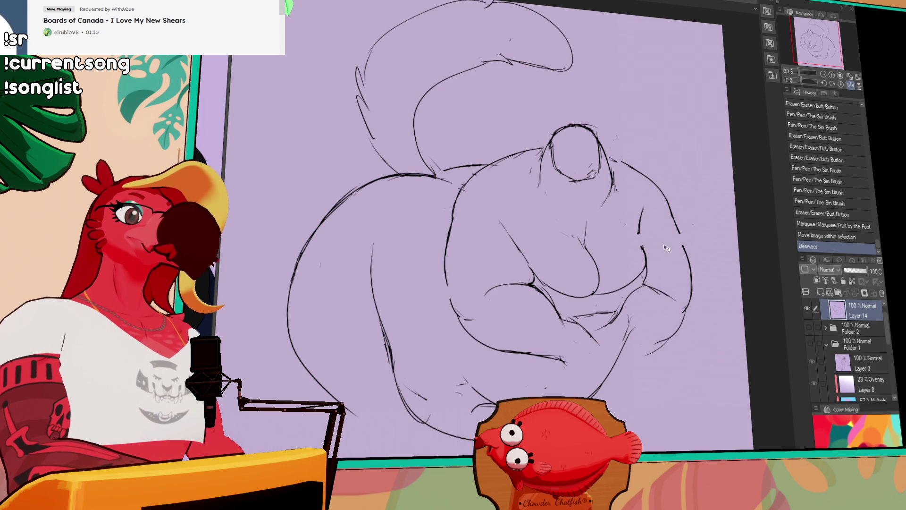
- Lasso the tail, haunch and lower body
scroll(651, 231, "down", 2)
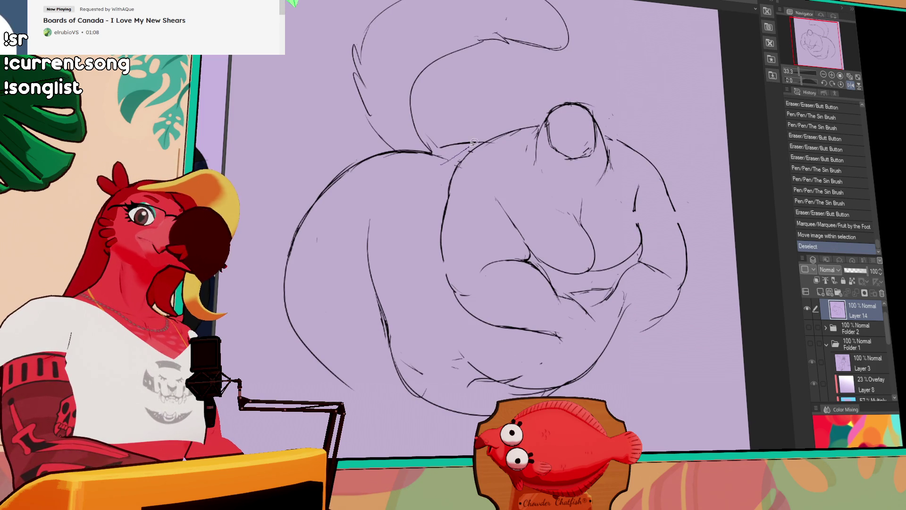
scroll(532, 96, "up", 2)
scroll(532, 96, "left", 1)
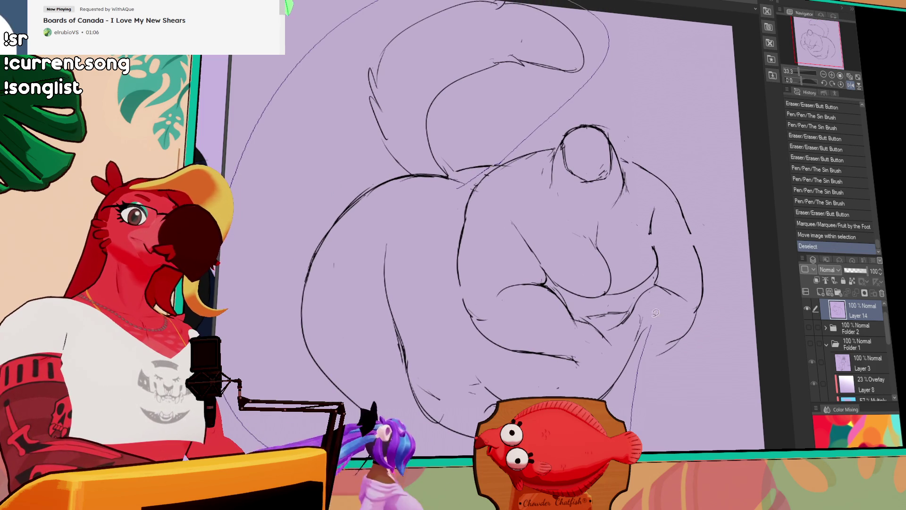
mouse_move(550, 381)
left_mouse_down()
mouse_move(448, 235)
mouse_move(590, 56)
mouse_move(312, 423)
left_mouse_up()
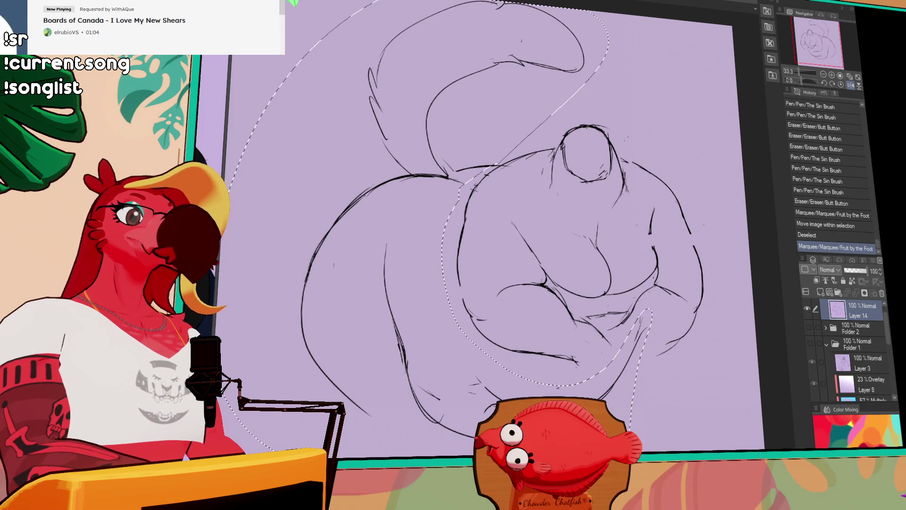
- Shrink the lower body slightly with Ctrl+T, nudge it right, confirm, deselect, and retouch the inner arm
key("ctrl+t")
scroll(311, 423, "down", 5)
scroll(311, 423, "left", 5)
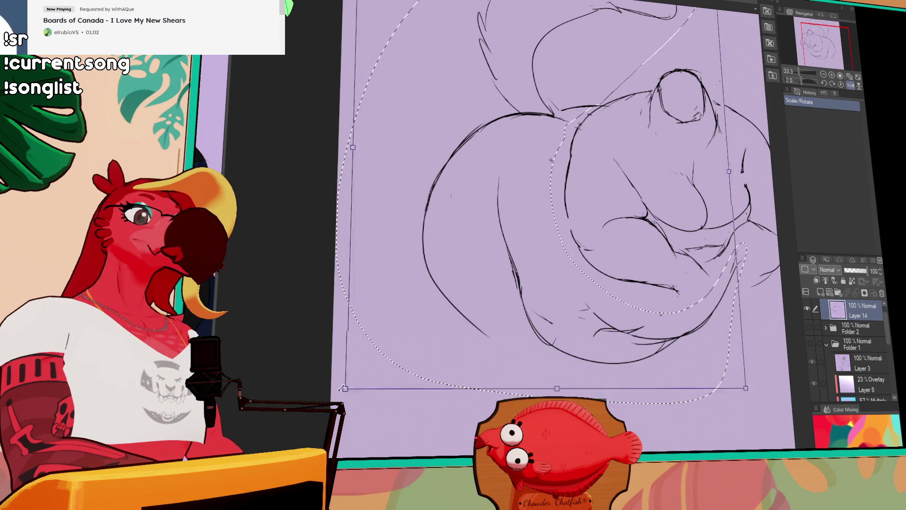
left_click_drag(365, 357, 366, 357)
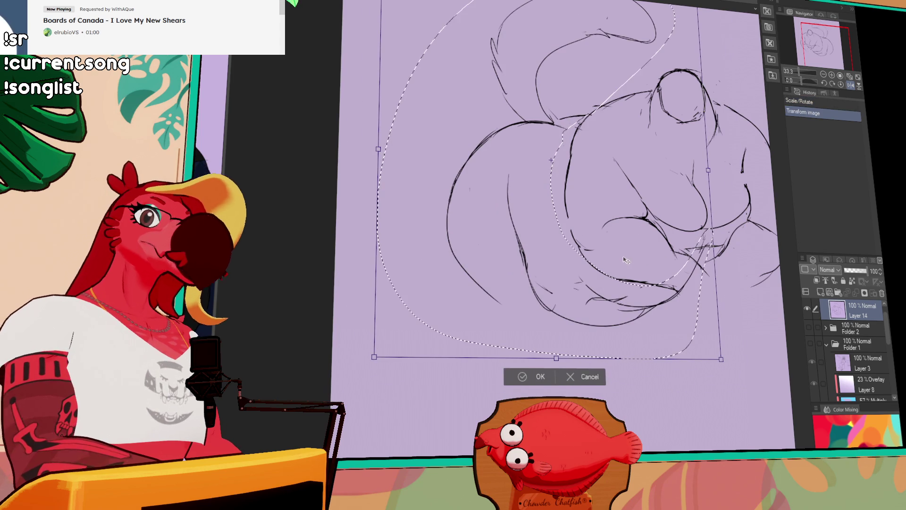
left_click_drag(638, 221, 582, 266)
left_click_drag(583, 165, 584, 161)
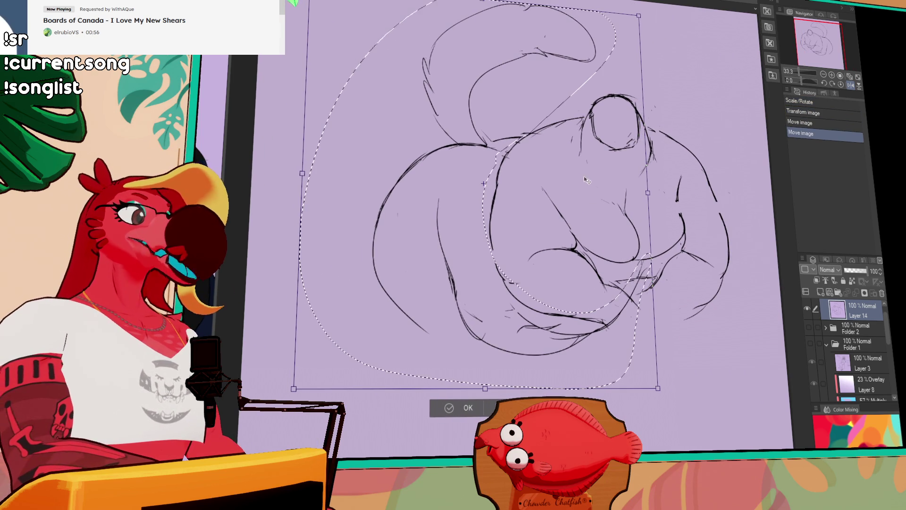
key("Return")
key("ctrl+d")
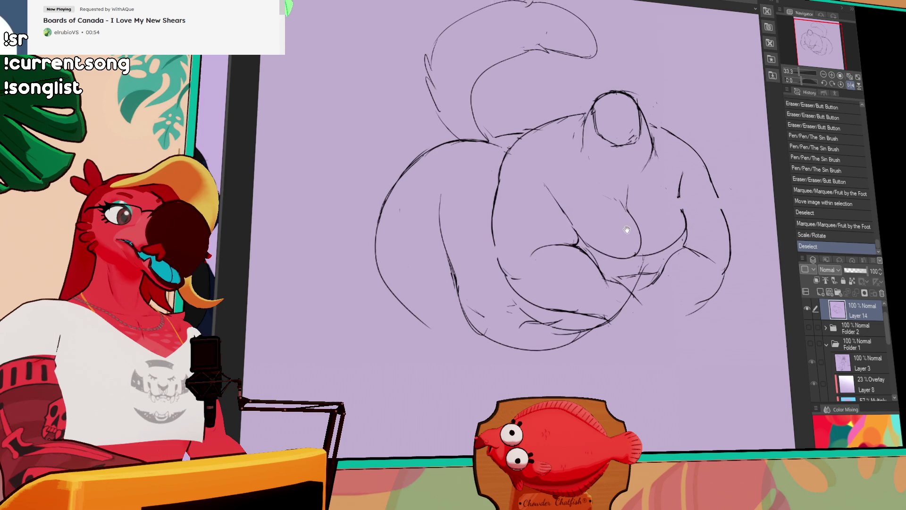
mouse_move(442, 185)
left_mouse_down()
mouse_move(446, 245)
mouse_move(458, 254)
left_mouse_up()
- Touch up the left inner arm and redraw the bottom belly contour as a smooth curve
left_click_drag(443, 215, 467, 260)
mouse_move(474, 326)
left_mouse_down()
mouse_move(453, 267)
mouse_move(491, 340)
mouse_move(536, 346)
left_mouse_up()
left_click_drag(472, 330, 564, 349)
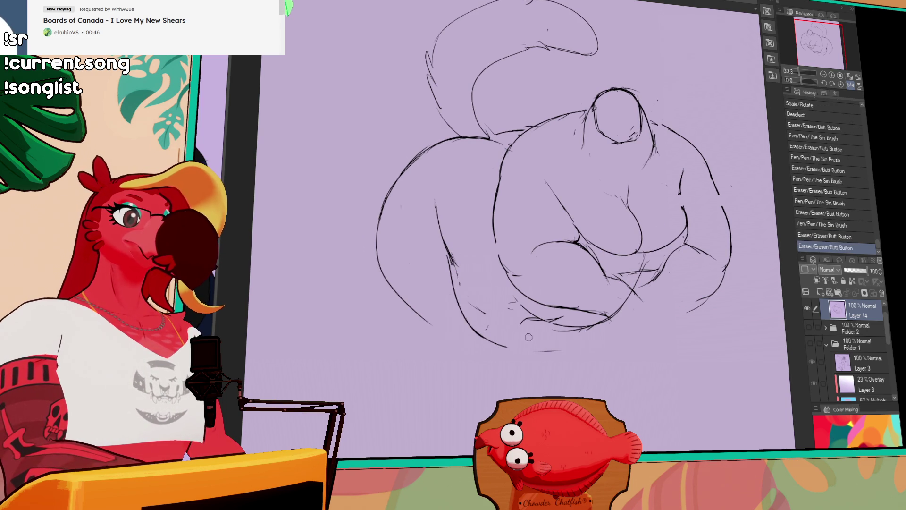
left_click_drag(613, 320, 486, 347)
key("ctrl+z")
left_click_drag(611, 321, 505, 352)
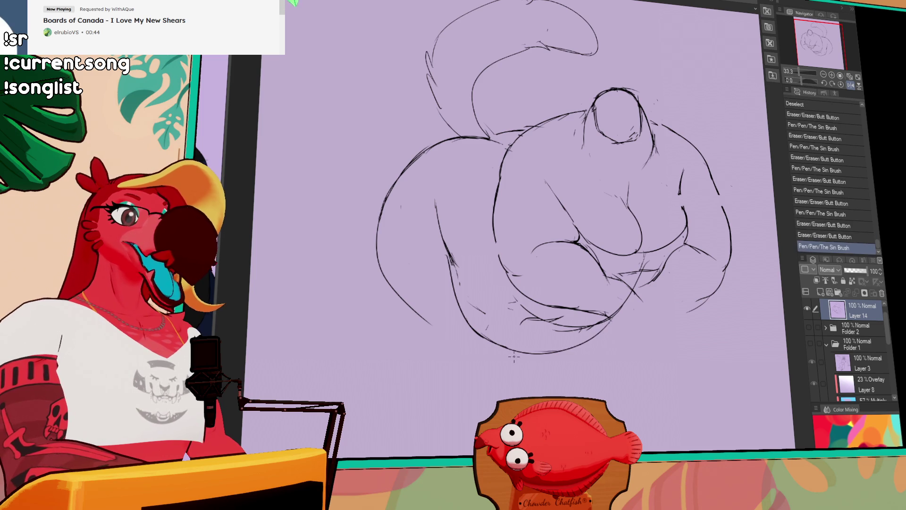
scroll(568, 234, "down", 2)
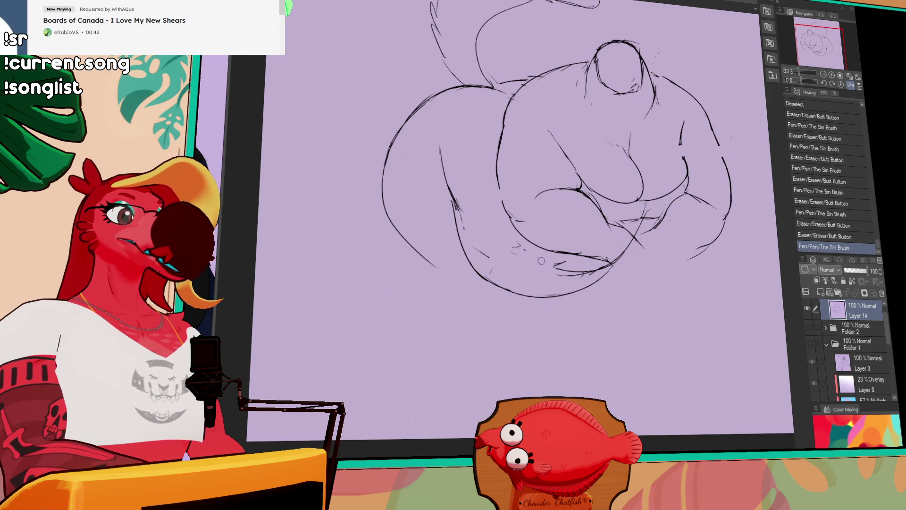
- Erase small stray marks and touch up the left shoulder and short line stretches
left_click_drag(489, 267, 493, 263)
left_click_drag(512, 234, 517, 249)
left_click_drag(451, 189, 452, 203)
mouse_move(452, 243)
left_mouse_down()
mouse_move(460, 188)
mouse_move(456, 208)
mouse_move(453, 191)
mouse_move(464, 208)
left_mouse_up()
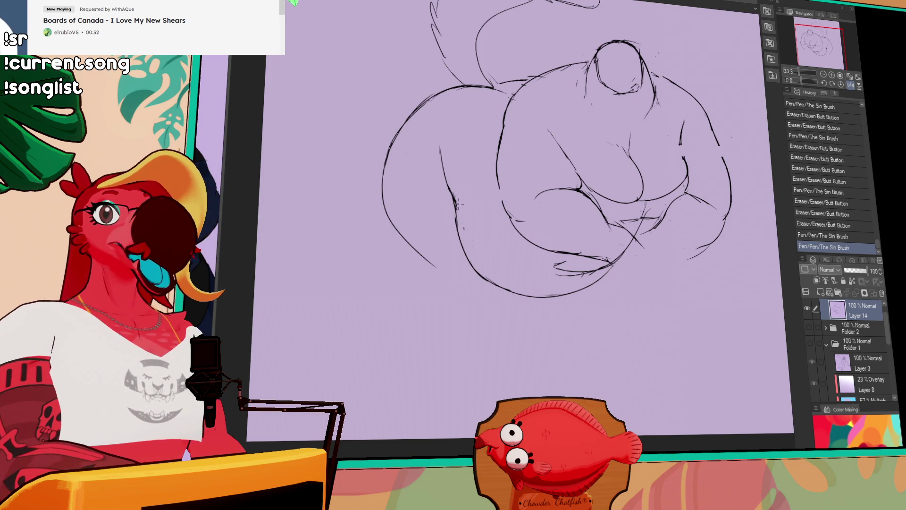
left_click_drag(540, 200, 555, 203)
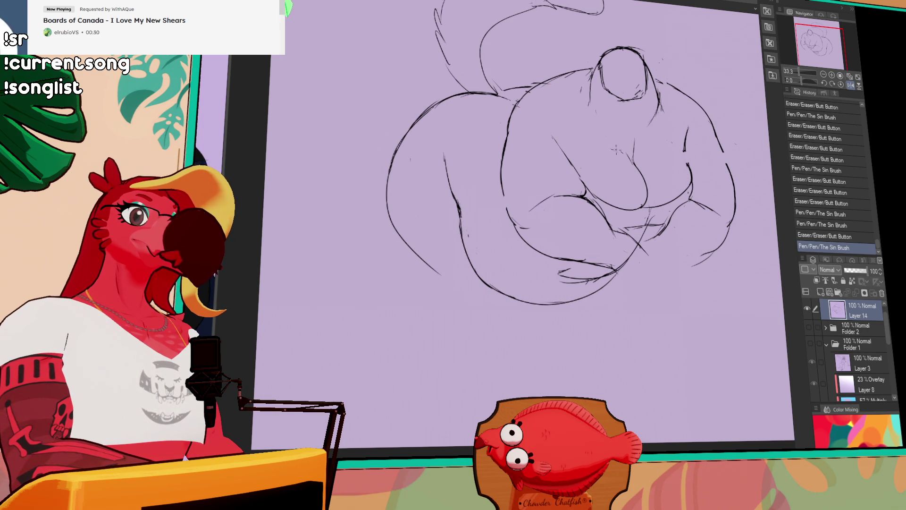
left_click_drag(666, 213, 653, 186)
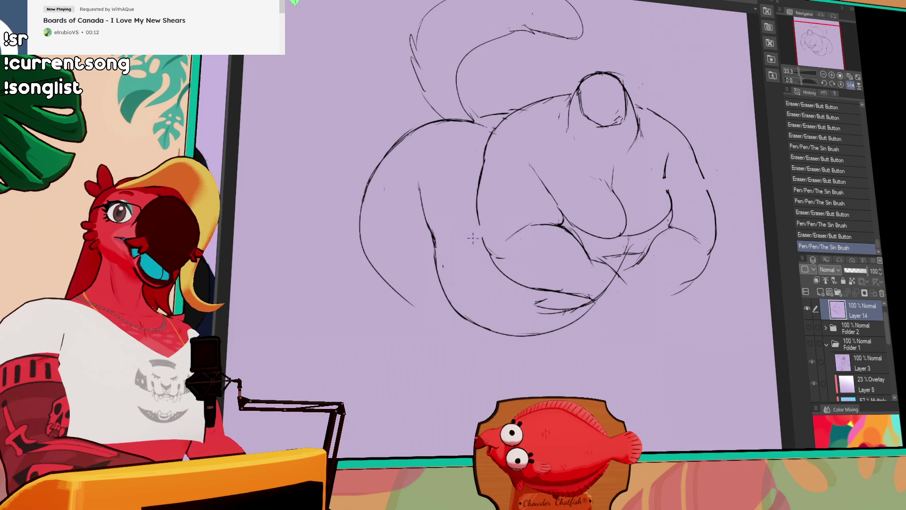
- Erase stray bits on the right shoulder and refine its lines
left_click_drag(664, 177, 668, 185)
left_click_drag(667, 210, 669, 221)
left_click_drag(664, 182, 666, 189)
mouse_move(662, 184)
left_mouse_down()
mouse_move(665, 169)
mouse_move(648, 180)
left_mouse_up()
left_click_drag(665, 150, 665, 210)
scroll(674, 149, "up", 3)
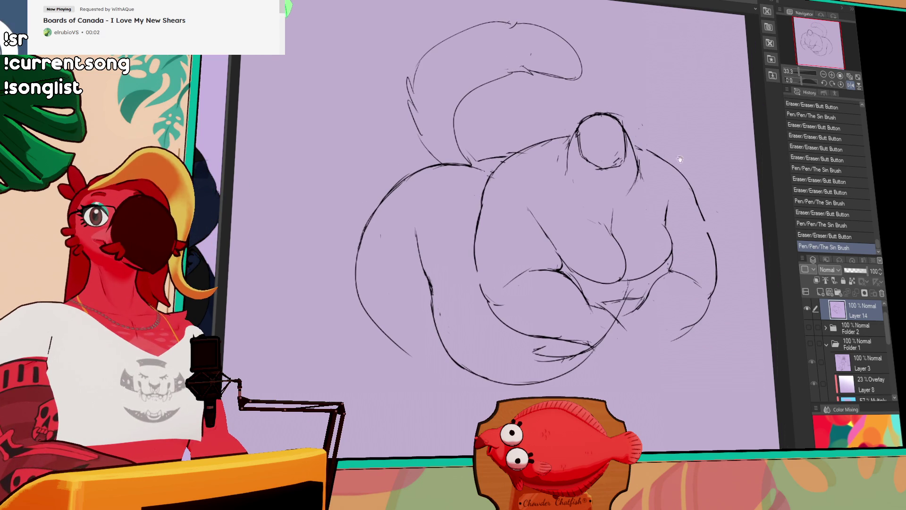
scroll(679, 159, "up", 1)
scroll(679, 161, "up", 1)
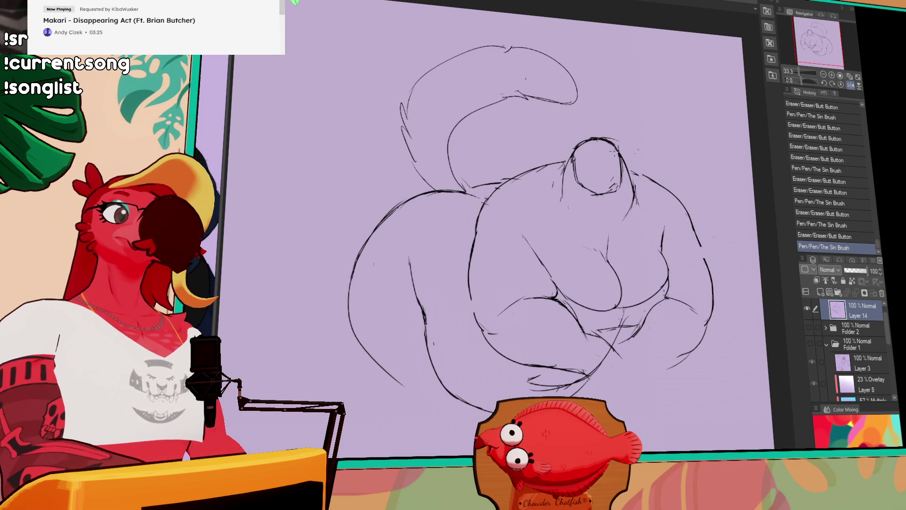
- Redraw the head's top curve, shift it into place, and refine its lower-left edge
mouse_move(568, 178)
left_mouse_down()
mouse_move(584, 124)
mouse_move(630, 178)
mouse_move(610, 167)
mouse_move(598, 185)
mouse_move(613, 188)
left_mouse_up()
key("ctrl+d")
left_click_drag(570, 208, 573, 163)
mouse_move(600, 230)
left_mouse_down()
mouse_move(568, 217)
mouse_move(557, 196)
mouse_move(573, 180)
left_mouse_up()
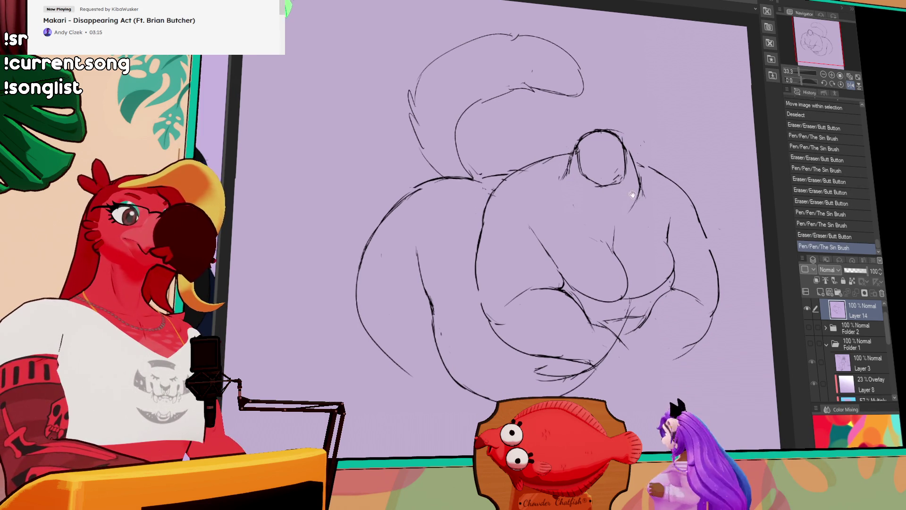
- Redraw the right-side body contour and sketch a looped foot below the belly
left_click_drag(476, 233, 480, 241)
left_click_drag(651, 156, 666, 144)
left_click_drag(699, 208, 712, 279)
mouse_move(714, 245)
left_mouse_down()
mouse_move(713, 281)
mouse_move(698, 288)
left_mouse_up()
mouse_move(611, 269)
left_mouse_down()
mouse_move(634, 286)
mouse_move(625, 283)
mouse_move(622, 302)
mouse_move(609, 283)
left_mouse_up()
mouse_move(606, 285)
left_mouse_down()
mouse_move(592, 302)
mouse_move(609, 312)
left_mouse_up()
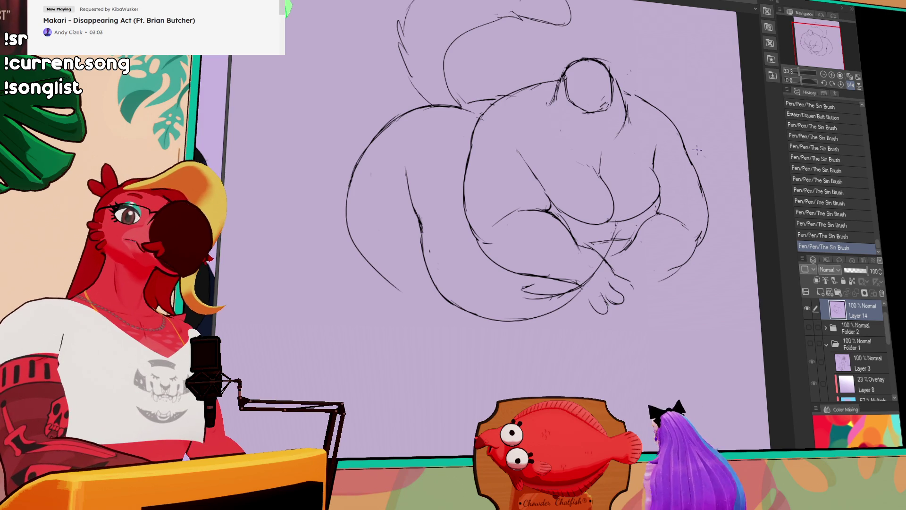
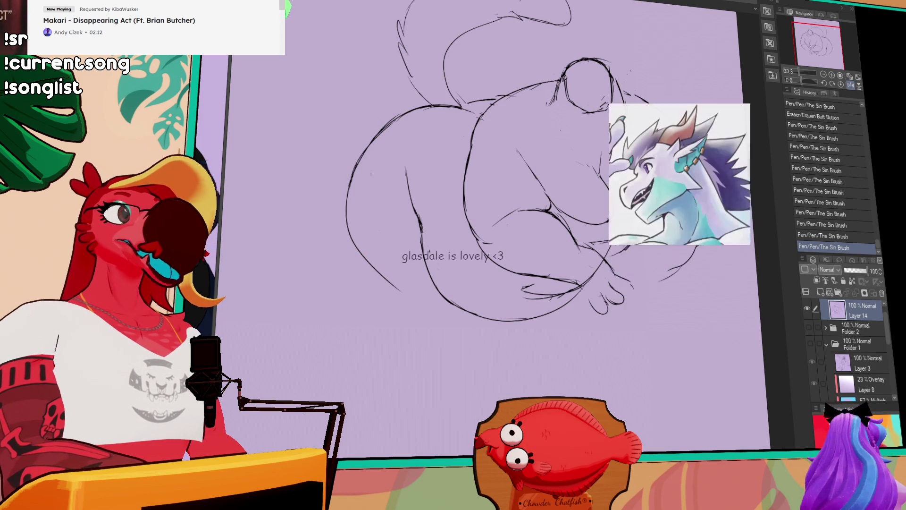
- Add a centre line to the head and extra pen strokes on the figure
left_click_drag(660, 141, 674, 151)
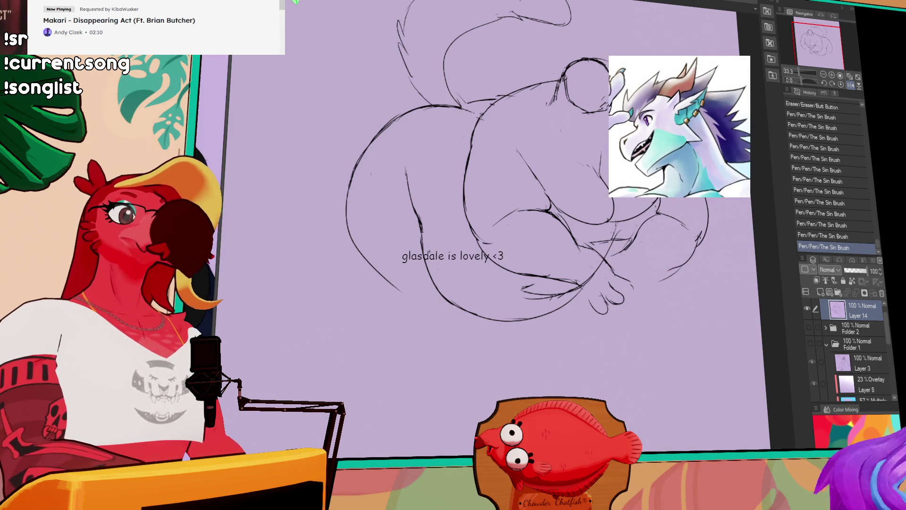
scroll(550, 279, "down", 1)
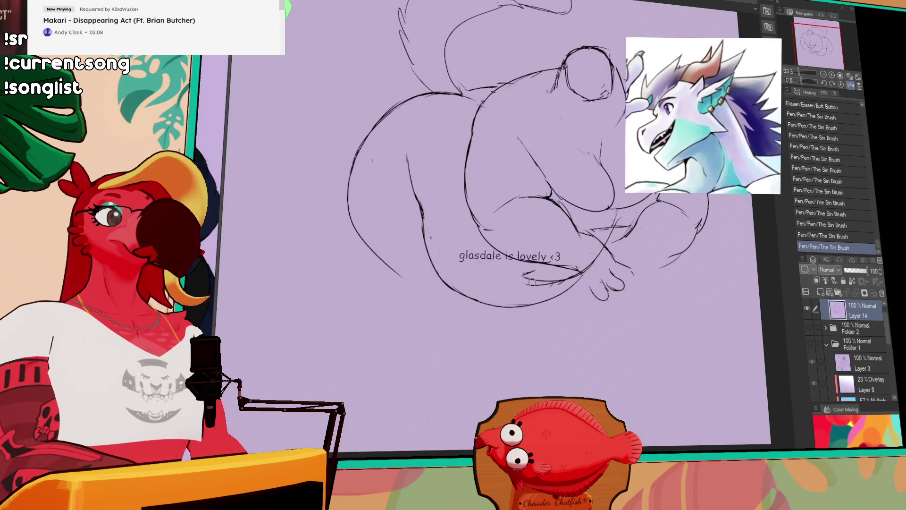
mouse_move(550, 280)
left_mouse_down()
mouse_move(526, 274)
mouse_move(512, 283)
mouse_move(493, 257)
left_mouse_up()
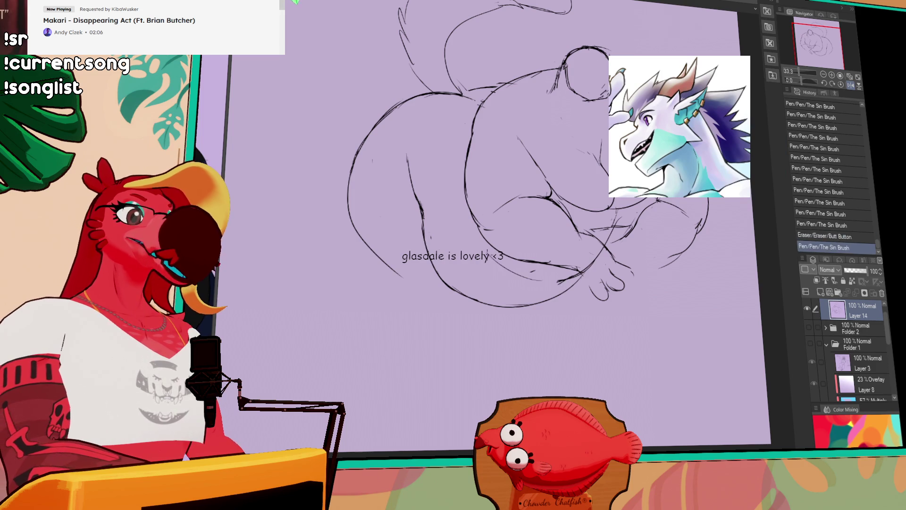
left_click_drag(571, 215, 585, 218)
mouse_move(574, 219)
left_mouse_down()
mouse_move(590, 217)
mouse_move(591, 234)
left_mouse_up()
scroll(579, 216, "up", 5)
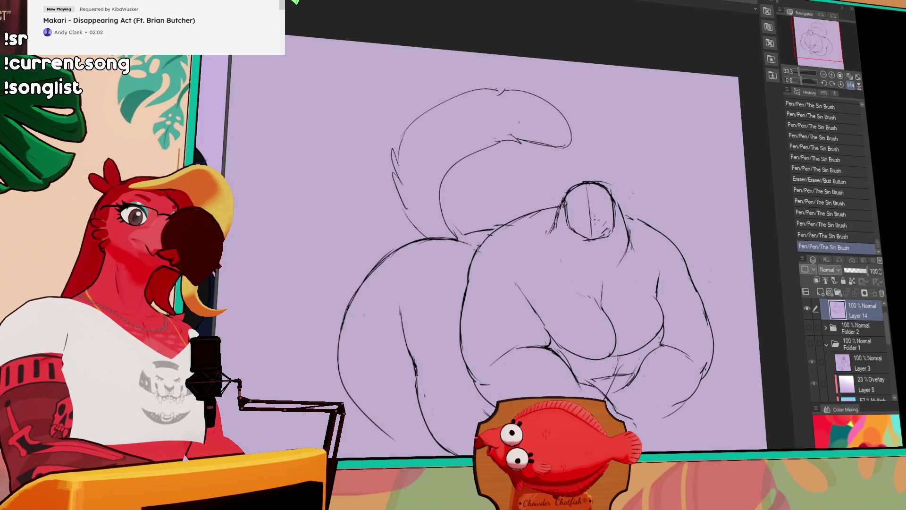
scroll(607, 286, "down", 3)
- Rework the crossed hands' lines, then lasso the chest lines and shift them
mouse_move(606, 302)
left_mouse_down()
mouse_move(585, 314)
mouse_move(608, 321)
left_mouse_up()
mouse_move(585, 316)
left_mouse_down()
mouse_move(607, 326)
mouse_move(597, 295)
left_mouse_up()
left_click_drag(587, 291, 613, 296)
left_click_drag(585, 297, 599, 309)
left_click_drag(651, 170, 662, 181)
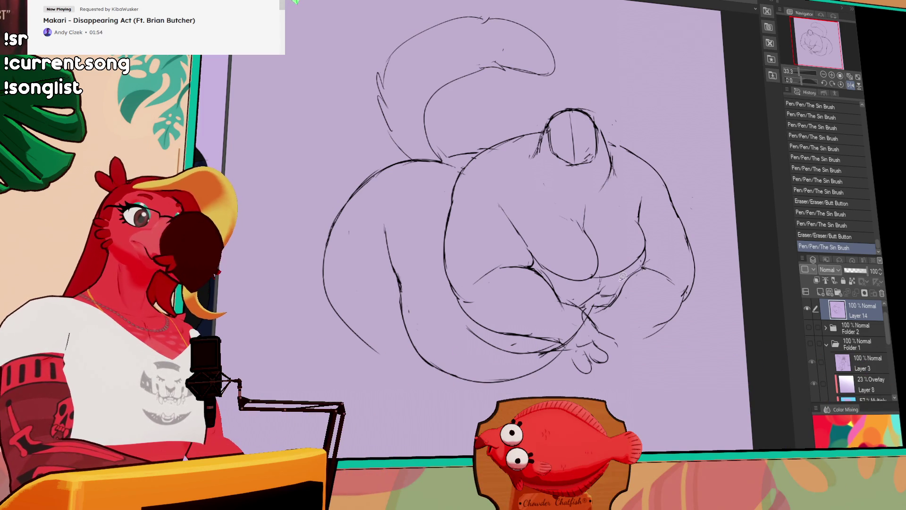
left_click_drag(615, 225, 651, 255)
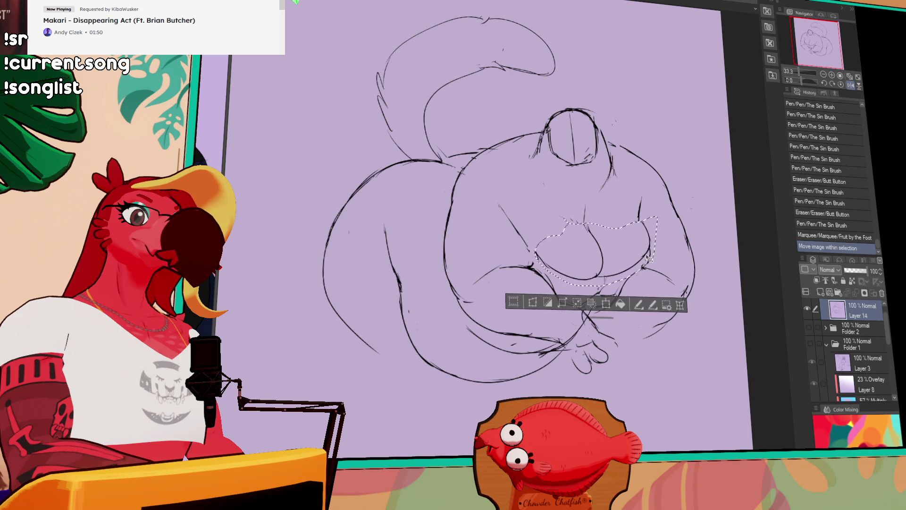
- Deselect the moved chest lines and erase stray marks around the chest
key("ctrl+d")
key("e")
left_click_drag(533, 236, 526, 240)
- Sketch and correct a hand near the bottom and redraw the right arm line
key("p")
mouse_move(581, 349)
left_mouse_down()
mouse_move(607, 361)
mouse_move(590, 373)
mouse_move(595, 354)
left_mouse_up()
key("e")
left_click_drag(578, 363, 585, 371)
key("p")
left_click_drag(639, 217, 646, 227)
key("e")
key("p")
left_click_drag(646, 224, 652, 247)
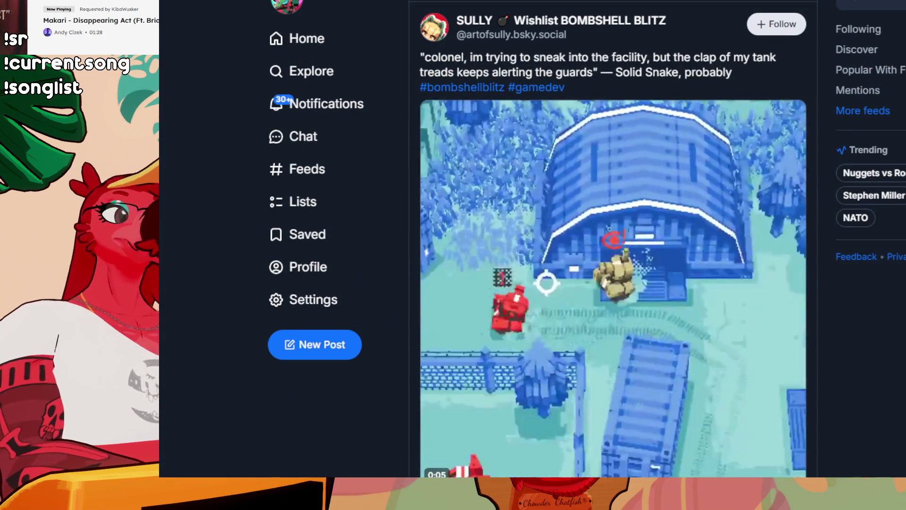
- Open the post author's Bluesky profile and follow its link to the Steam store page
scroll(613, 236, "down", 2)
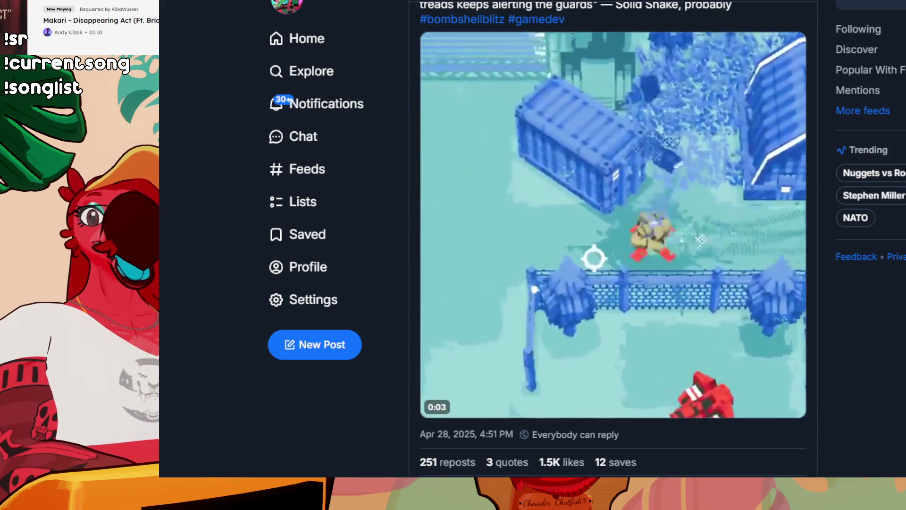
scroll(613, 236, "up", 2)
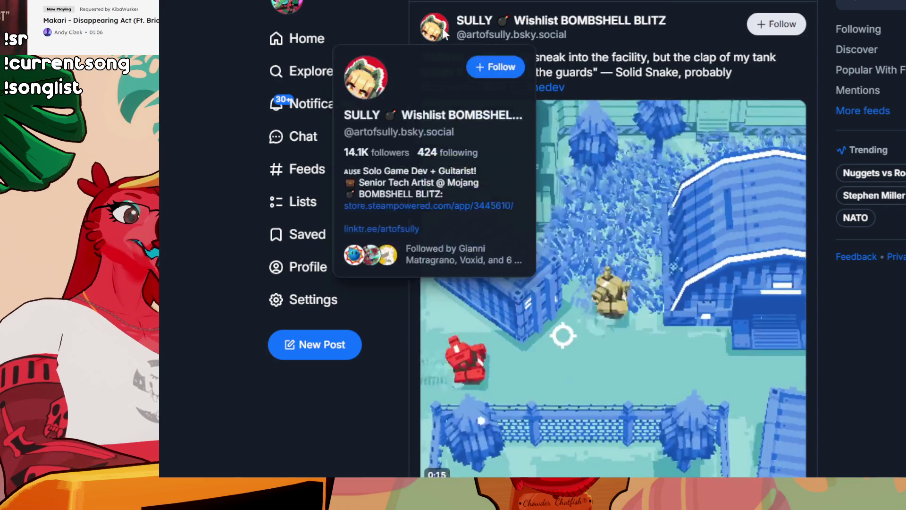
left_click(474, 20)
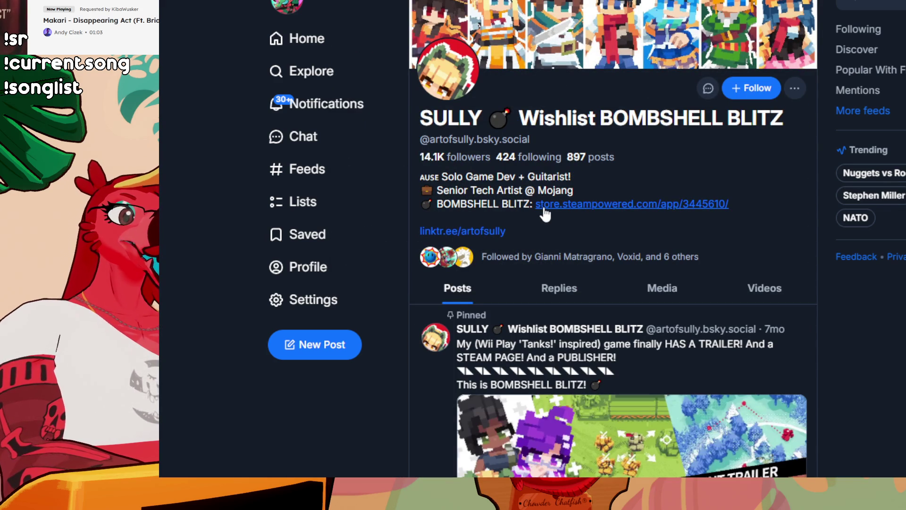
left_click(556, 207)
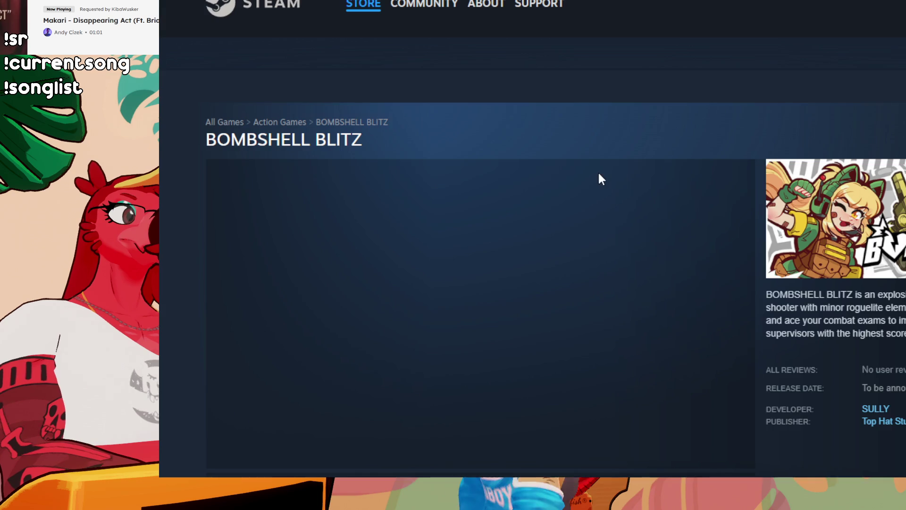
- Browse the BOMBSHELL BLITZ screenshots, then load the trailer back into the main viewer
scroll(579, 193, "down", 3)
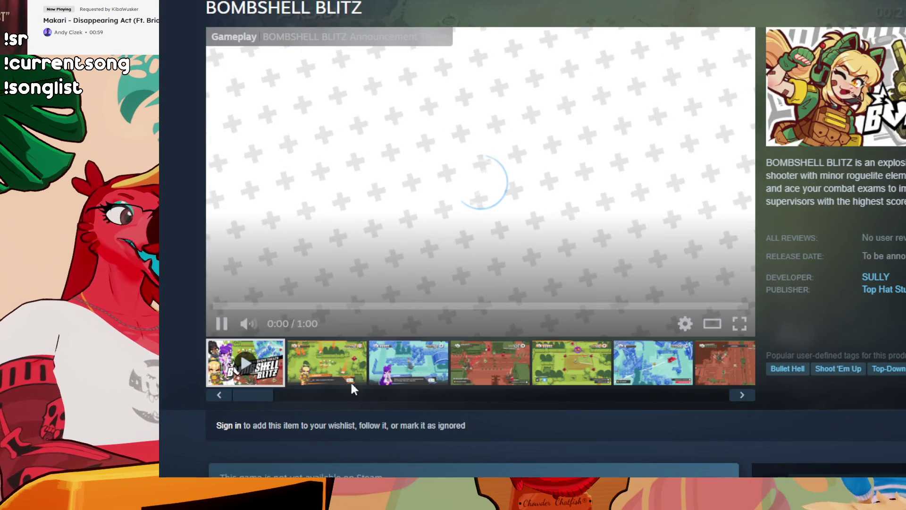
left_click(349, 382)
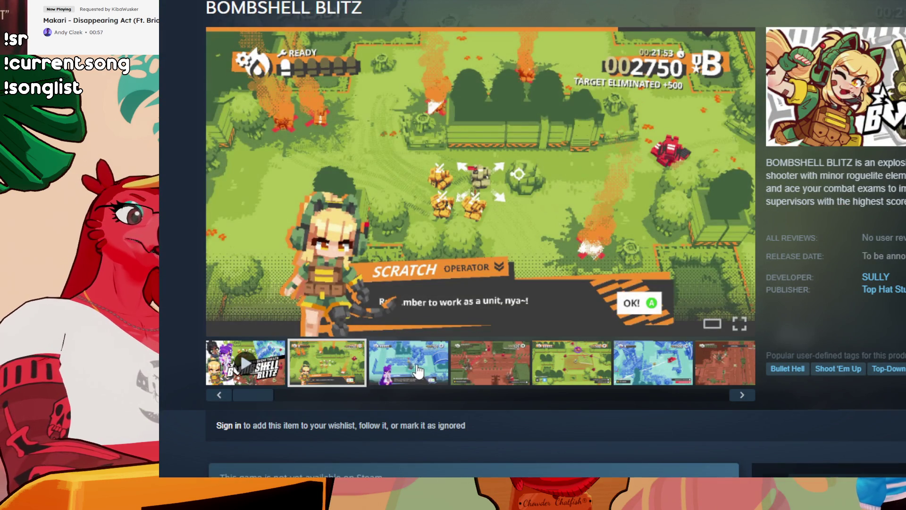
left_click(418, 371)
left_click(487, 372)
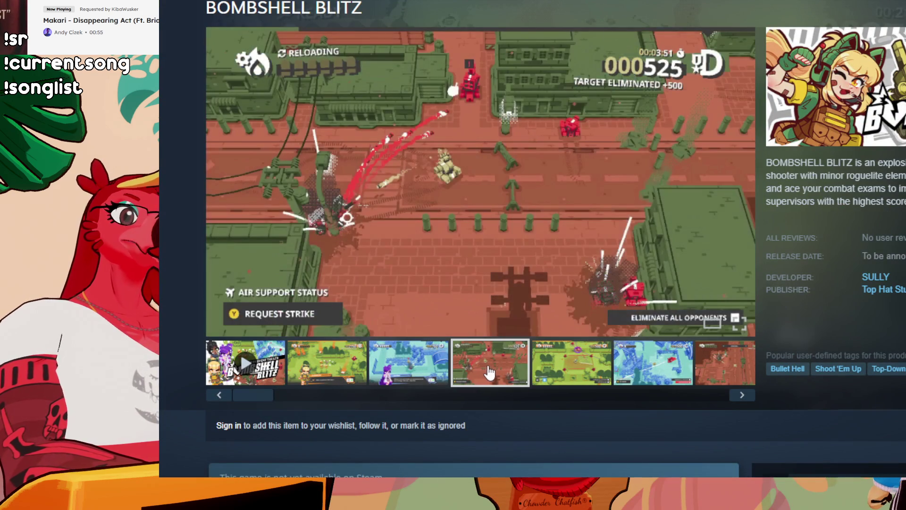
left_click(575, 364)
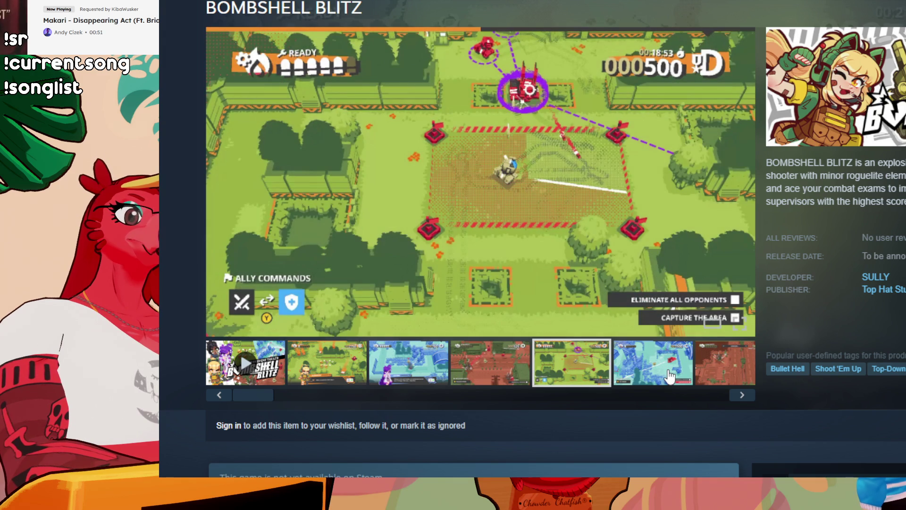
left_click(670, 376)
left_click(720, 372)
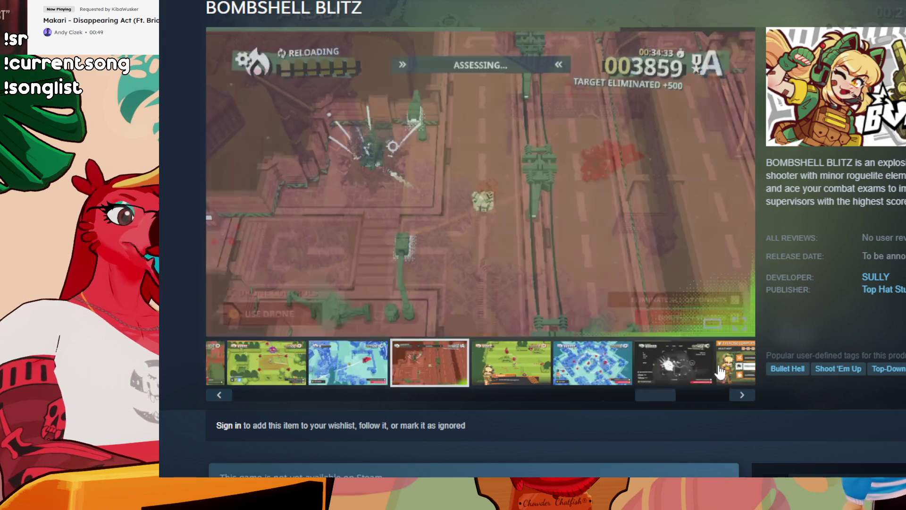
left_click(476, 374)
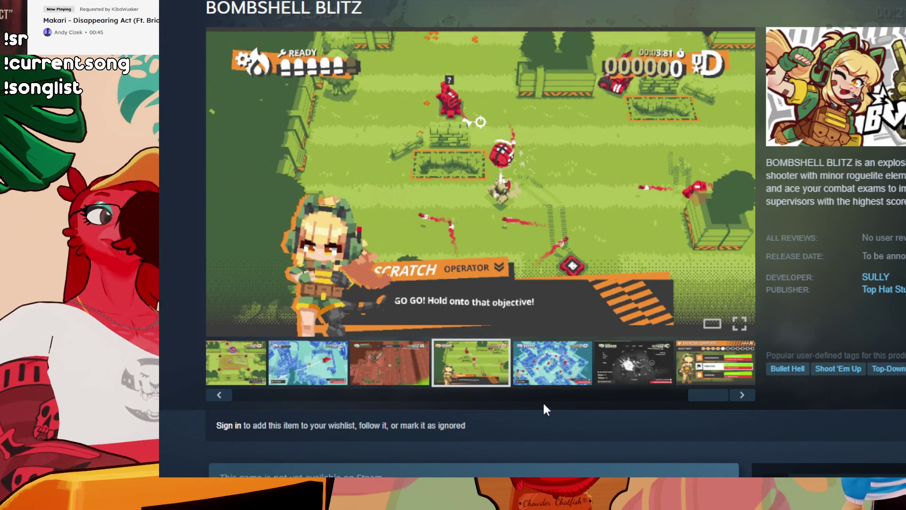
left_click_drag(708, 395, 252, 394)
left_click(245, 361)
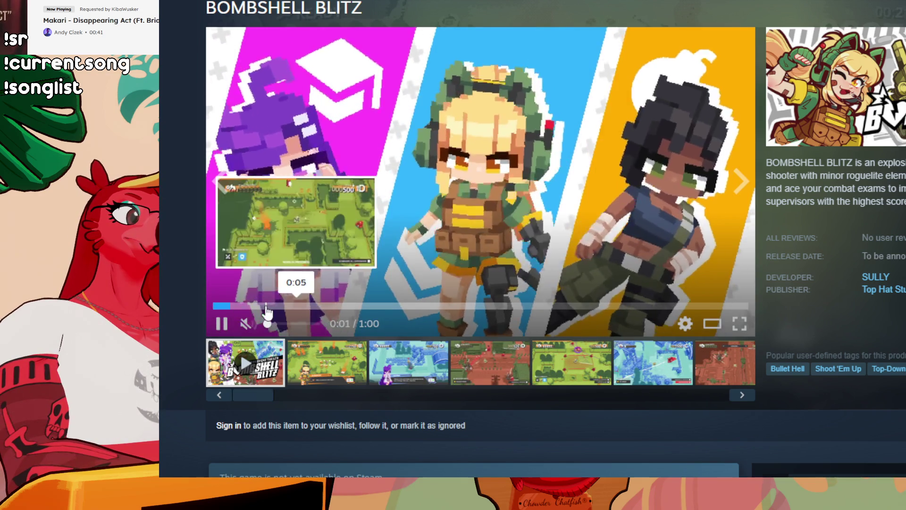
- Seek the BOMBSHELL BLITZ trailer to 0:05, play it, and pause around 0:47
left_click(267, 307)
left_click(222, 325)
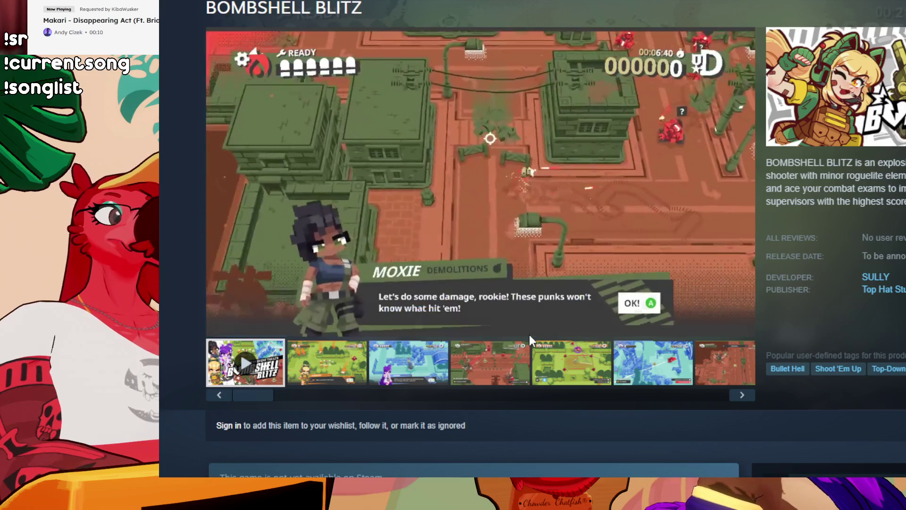
mouse_move(595, 229)
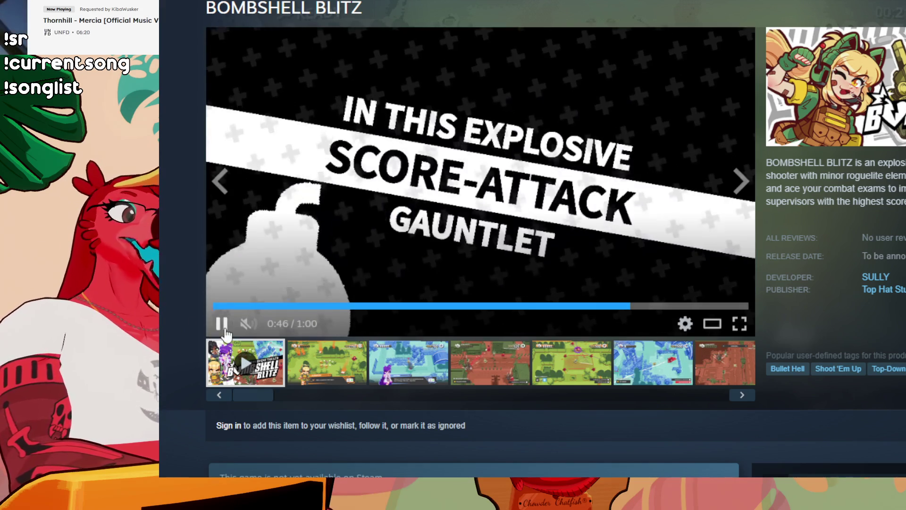
left_click(307, 321)
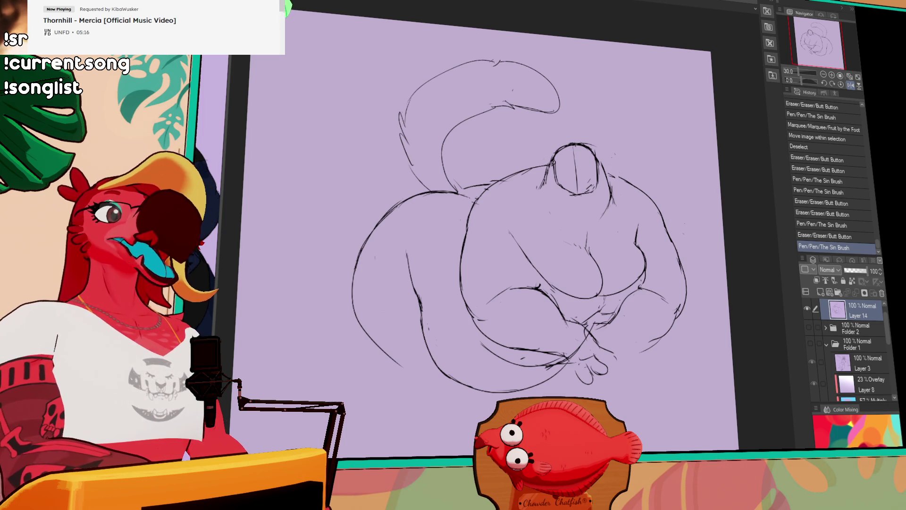
- Erase stray marks and redraw lines around the right hand and right side
mouse_move(672, 302)
left_mouse_down()
mouse_move(661, 276)
mouse_move(630, 254)
mouse_move(634, 239)
mouse_move(667, 234)
mouse_move(667, 272)
mouse_move(647, 304)
mouse_move(658, 314)
mouse_move(651, 306)
left_mouse_up()
left_click(517, 254)
key("ctrl+z")
mouse_move(609, 320)
left_mouse_down()
mouse_move(628, 318)
mouse_move(632, 302)
left_mouse_up()
left_click_drag(651, 264, 658, 245)
left_click_drag(637, 184, 643, 174)
- Refine the head strokes, rework the chin marks and sketch a small ear, undoing extra strokes
left_click_drag(616, 179, 616, 223)
mouse_move(542, 195)
left_mouse_down()
mouse_move(579, 214)
mouse_move(581, 194)
mouse_move(548, 197)
left_mouse_up()
left_click_drag(609, 132, 610, 133)
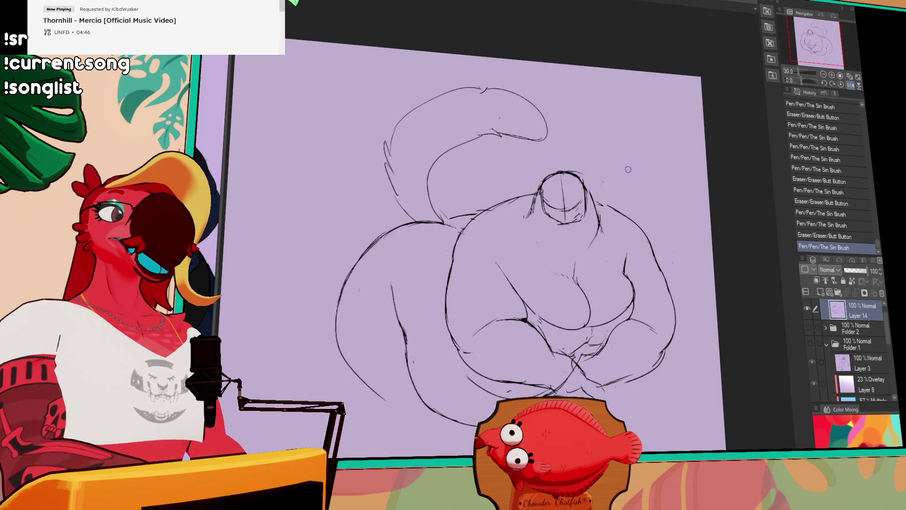
mouse_move(585, 194)
left_mouse_down()
mouse_move(595, 195)
mouse_move(582, 219)
mouse_move(587, 208)
mouse_move(566, 218)
left_mouse_up()
mouse_move(556, 215)
left_mouse_down()
mouse_move(597, 202)
mouse_move(582, 210)
left_mouse_up()
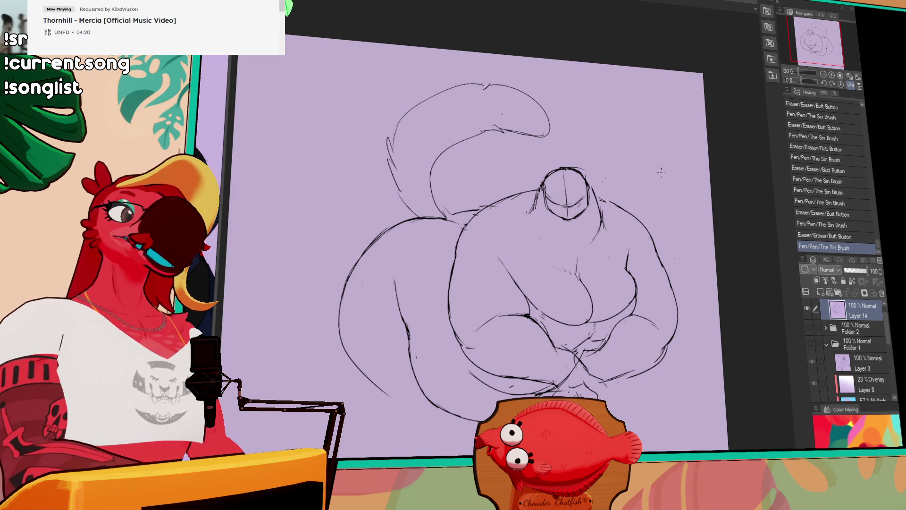
mouse_move(549, 169)
left_mouse_down()
mouse_move(542, 183)
mouse_move(592, 181)
mouse_move(561, 156)
mouse_move(540, 186)
mouse_move(554, 206)
left_mouse_up()
key("ctrl+z")
key("ctrl+z")
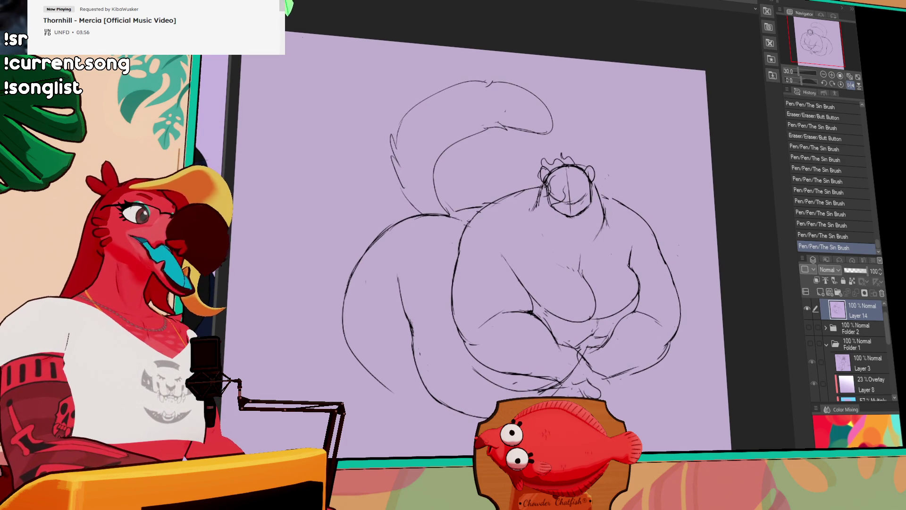
left_click(807, 309)
left_click(808, 327)
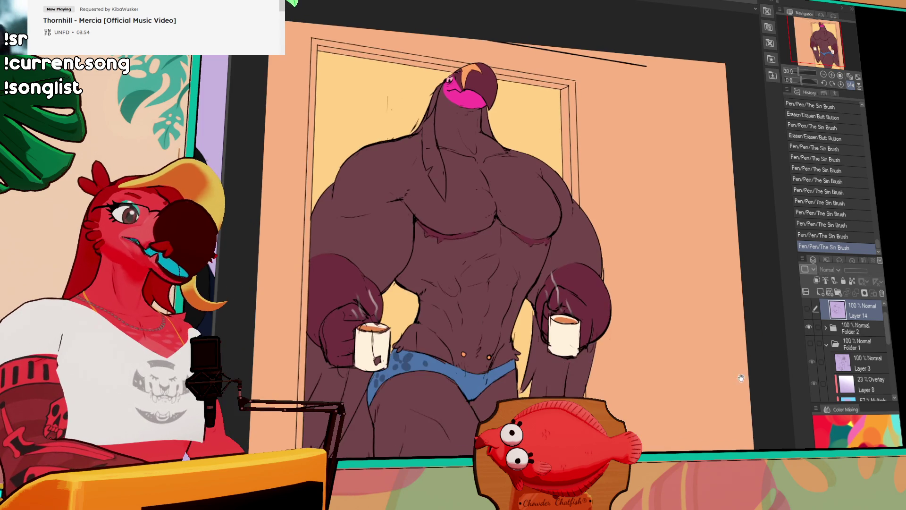
scroll(662, 182, "right", 3)
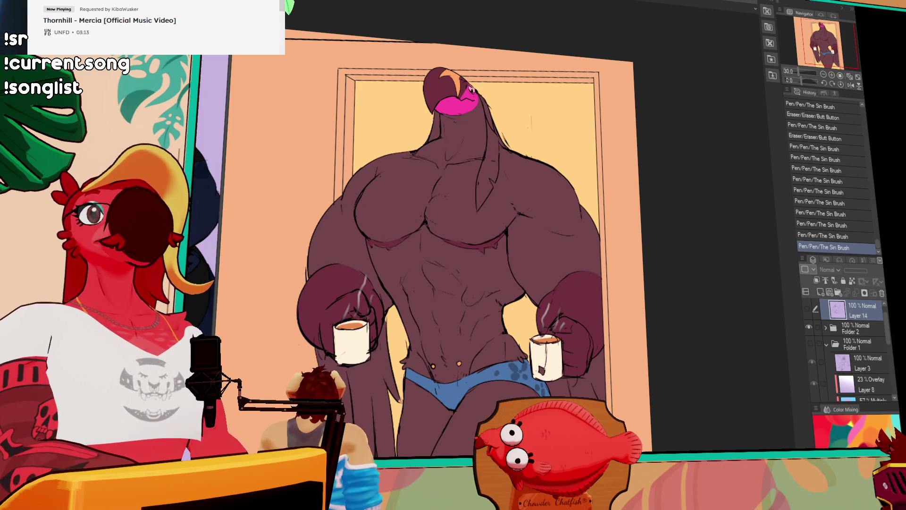
left_click(808, 327)
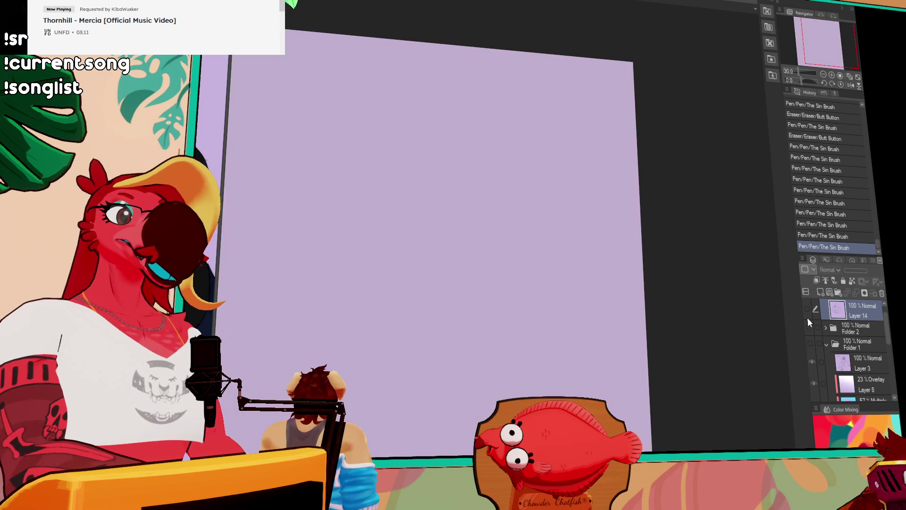
- Turn the sketch layer back on to show the figure on the lavender canvas
left_click(807, 308)
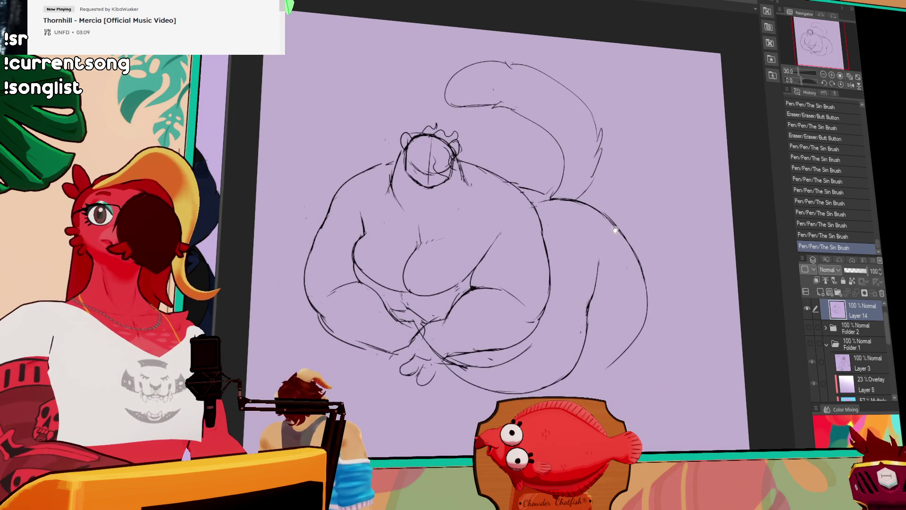
scroll(618, 196, "down", 1)
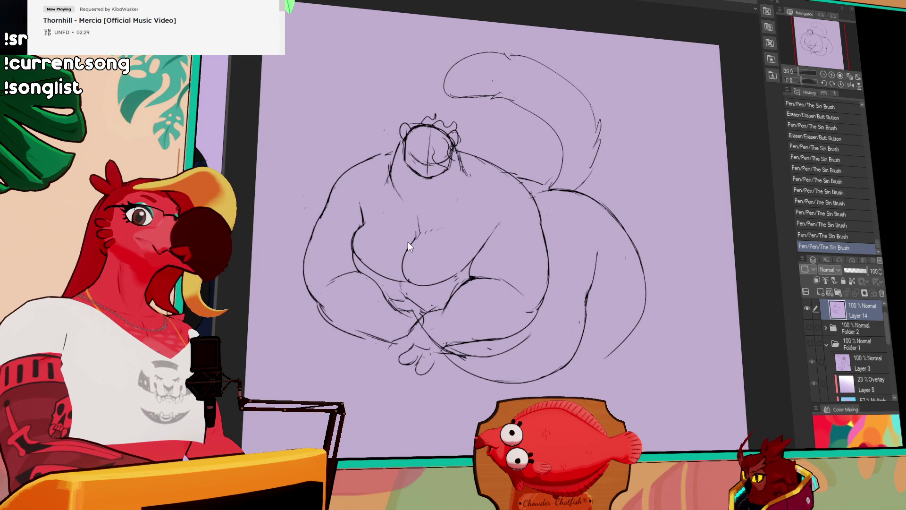
- Switch to the capbikini illustration and pan across the pink figure
key("ctrl+Tab")
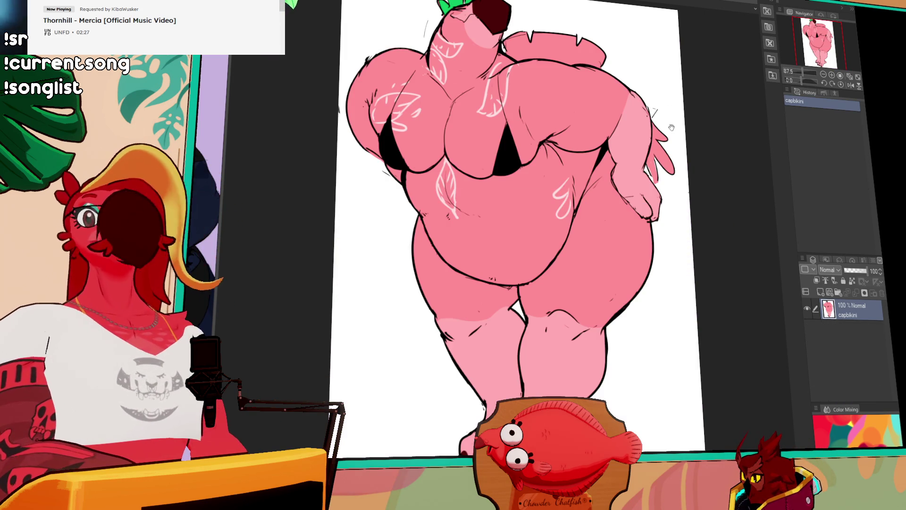
left_click_drag(672, 128, 663, 152)
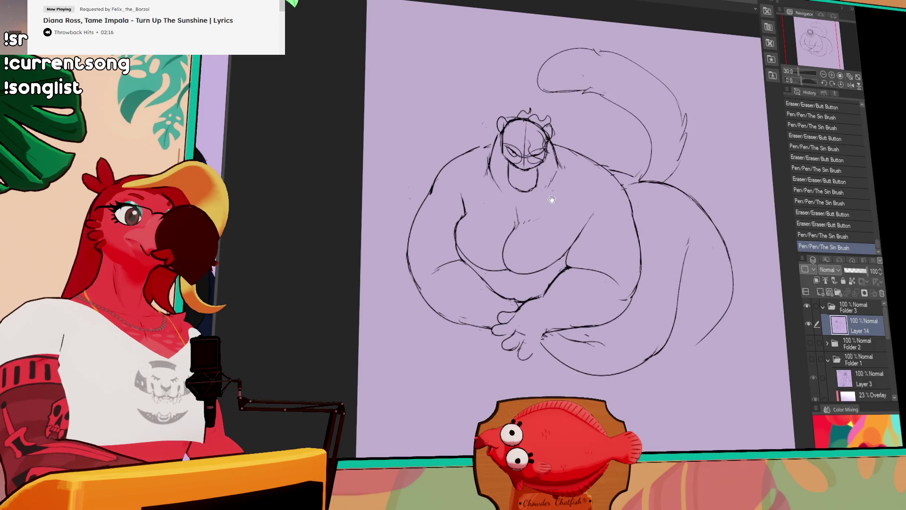
- Zoom in, redraw the nose circle and mouth marks, then paste the sweater photo
left_click(831, 74)
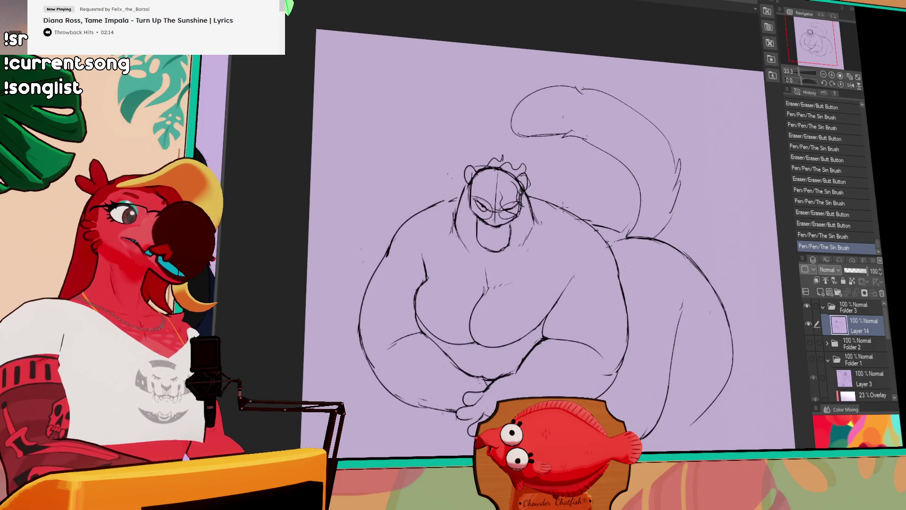
left_click_drag(495, 227, 488, 219)
mouse_move(489, 221)
left_mouse_down()
mouse_move(491, 210)
mouse_move(519, 203)
left_mouse_up()
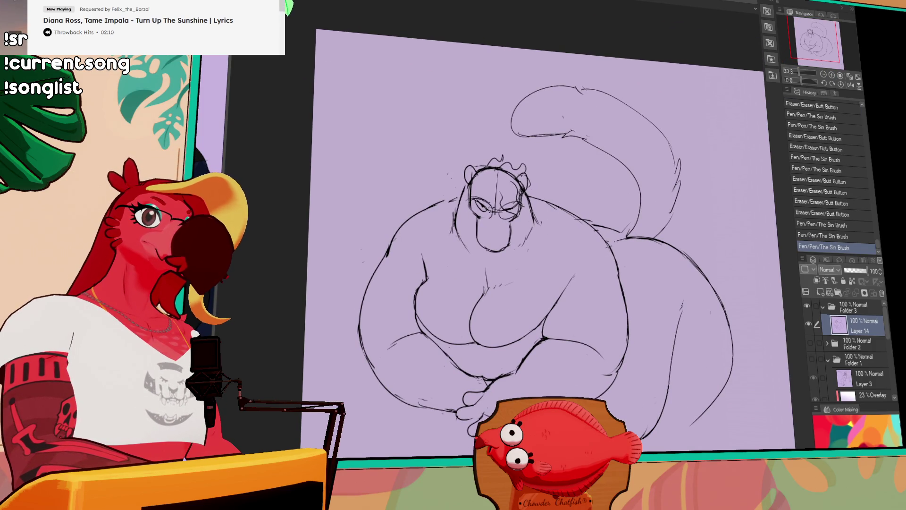
left_click_drag(486, 239, 495, 241)
left_click_drag(488, 241, 496, 242)
mouse_move(491, 242)
left_mouse_down()
mouse_move(508, 256)
mouse_move(488, 255)
mouse_move(522, 238)
left_mouse_up()
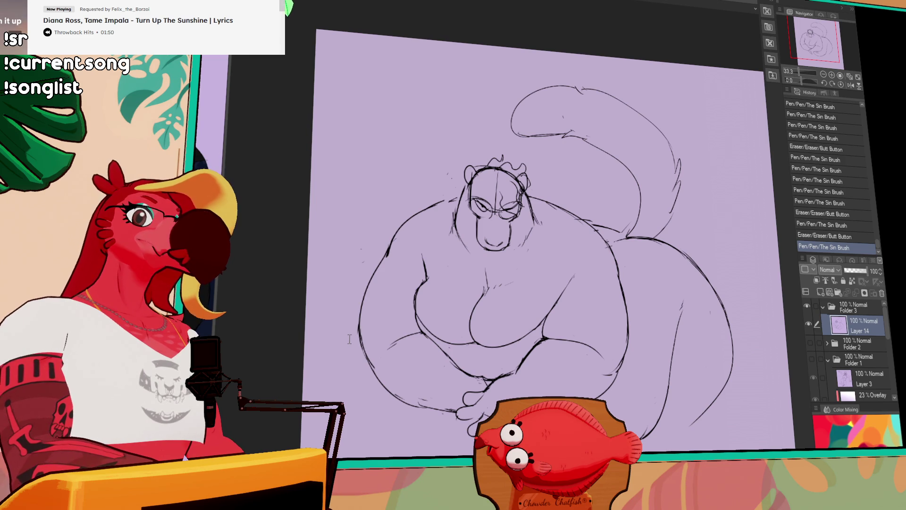
key("ctrl+v")
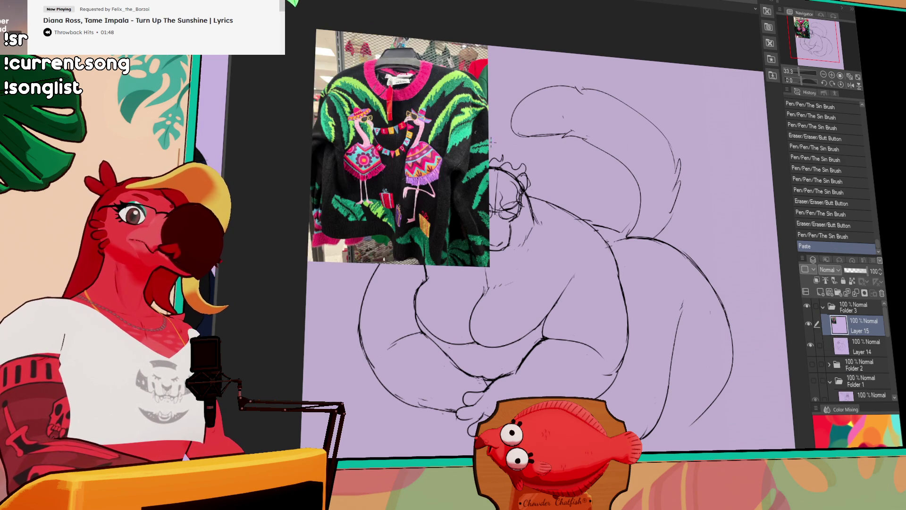
- Pan and zoom around the pasted sweater photo and hide the side panels with Tab
scroll(491, 141, "up", 4)
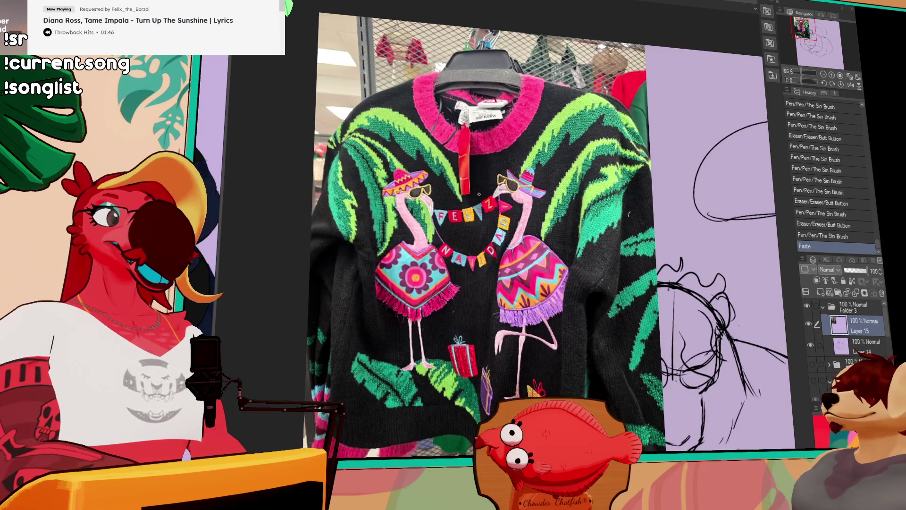
mouse_move(479, 193)
left_mouse_down()
mouse_move(488, 209)
mouse_move(472, 243)
left_mouse_up()
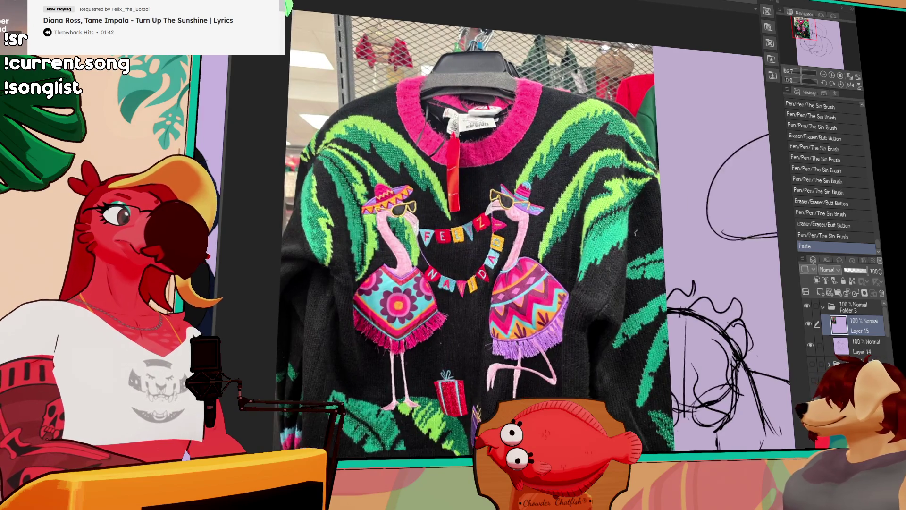
scroll(463, 132, "up", 4)
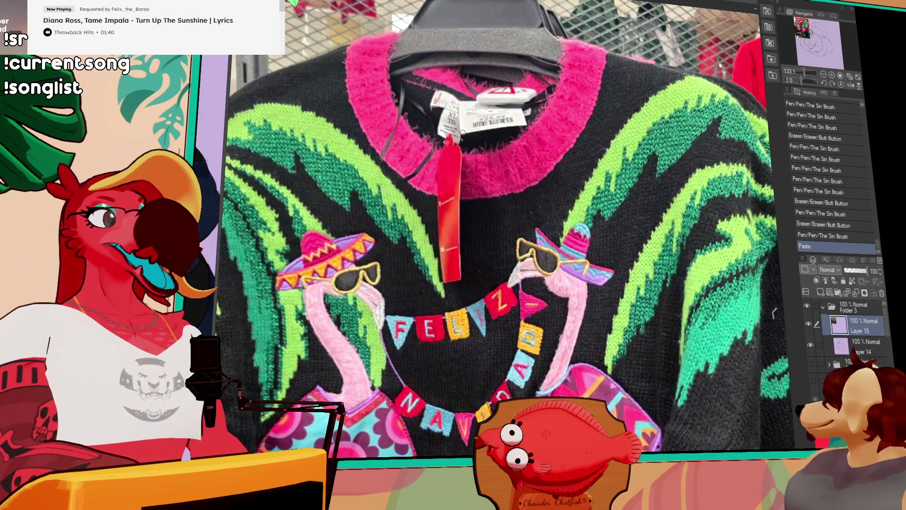
scroll(463, 132, "down", 4)
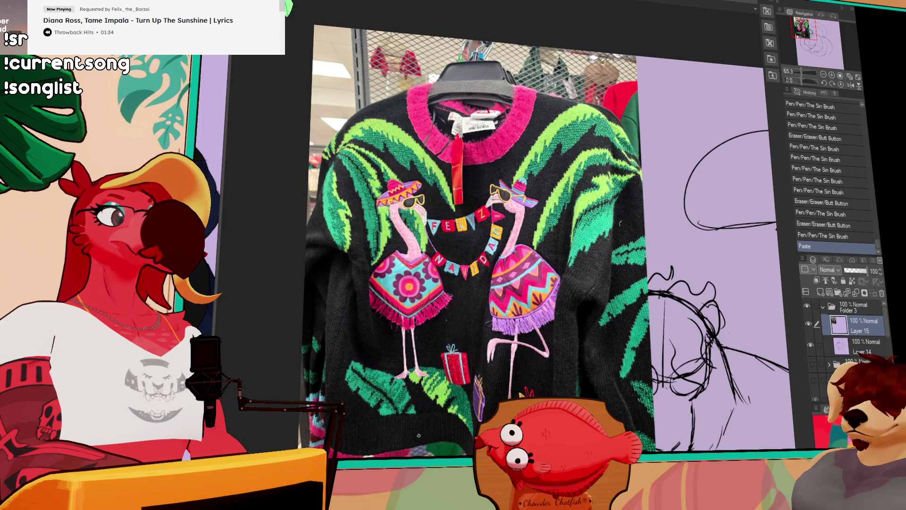
left_click_drag(419, 432, 447, 373)
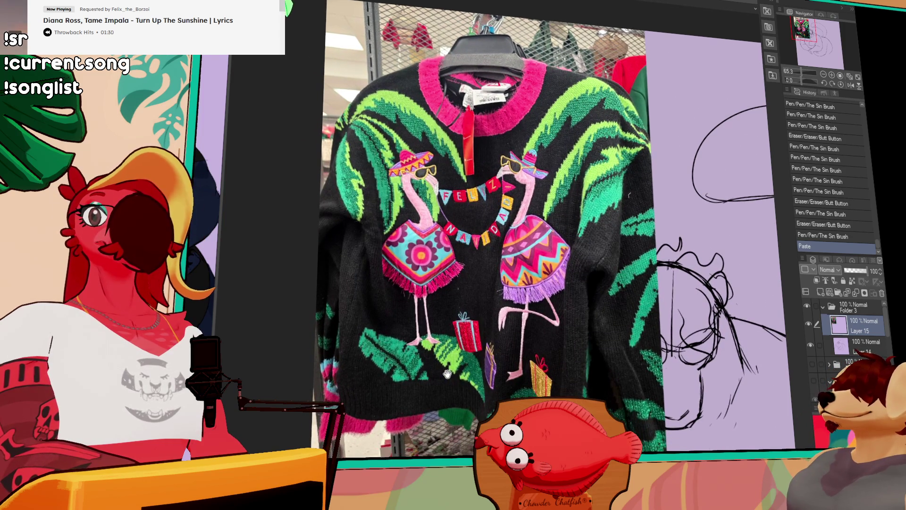
key("Tab")
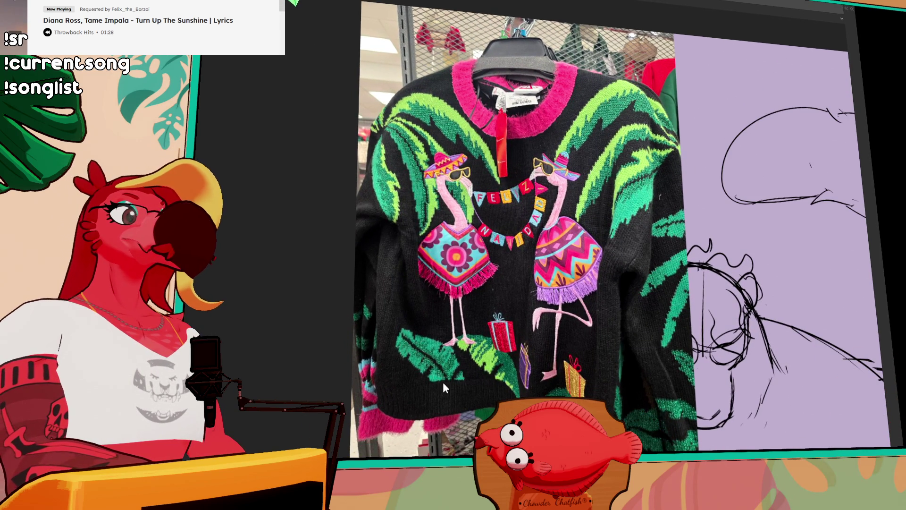
left_click_drag(443, 382, 430, 342)
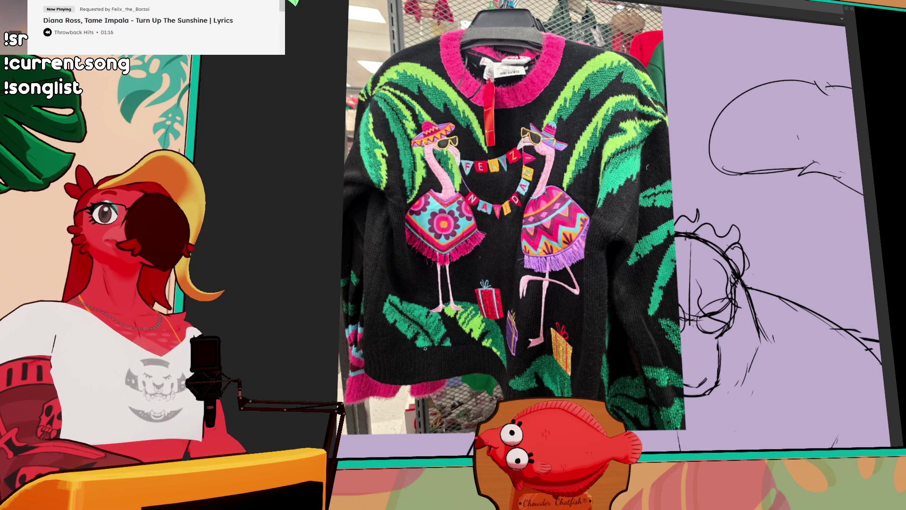
- Reframe the view on the sweater, then delete the pasted photo layer, Layer 15
scroll(479, 242, "up", 5)
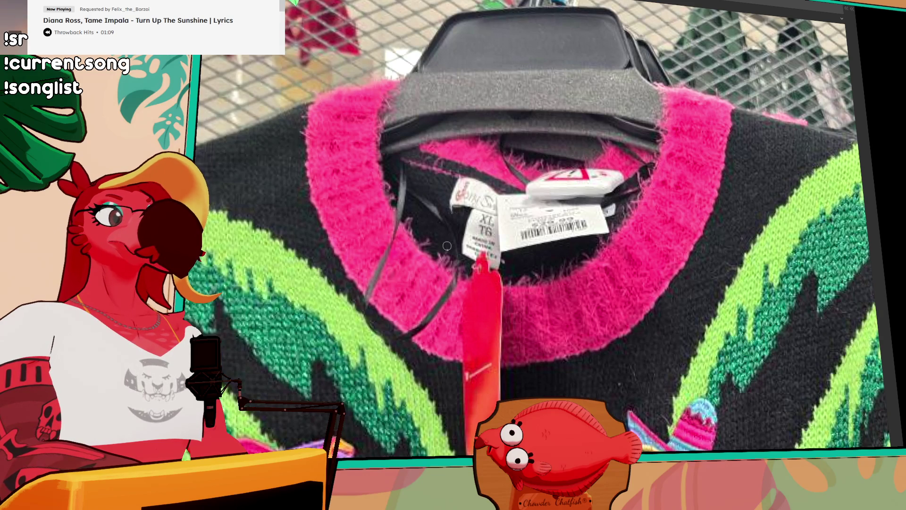
scroll(445, 247, "down", 5)
scroll(464, 172, "down", 2)
scroll(433, 85, "up", 3)
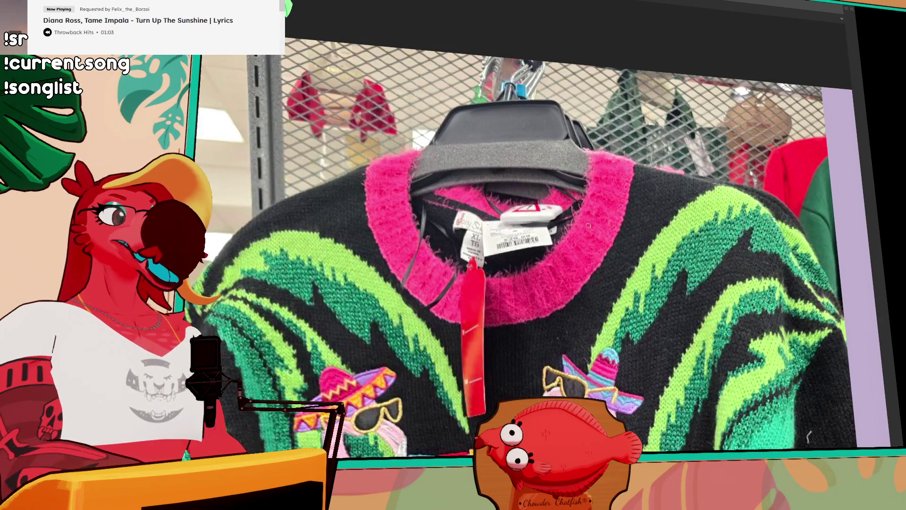
scroll(507, 394, "down", 3)
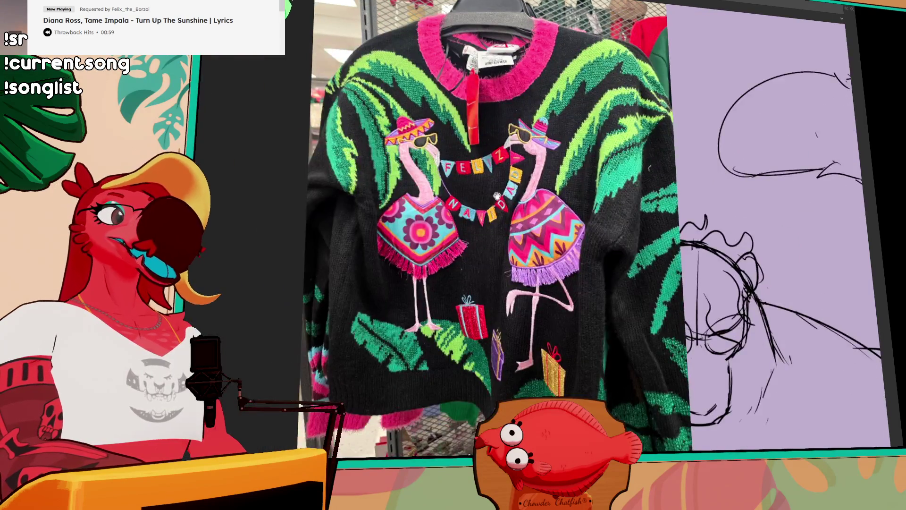
left_click_drag(502, 187, 502, 212)
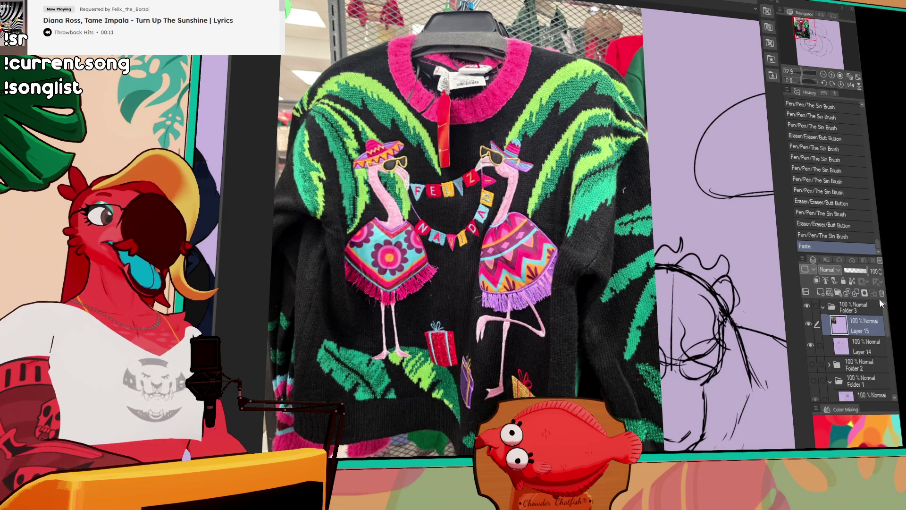
left_click(881, 293)
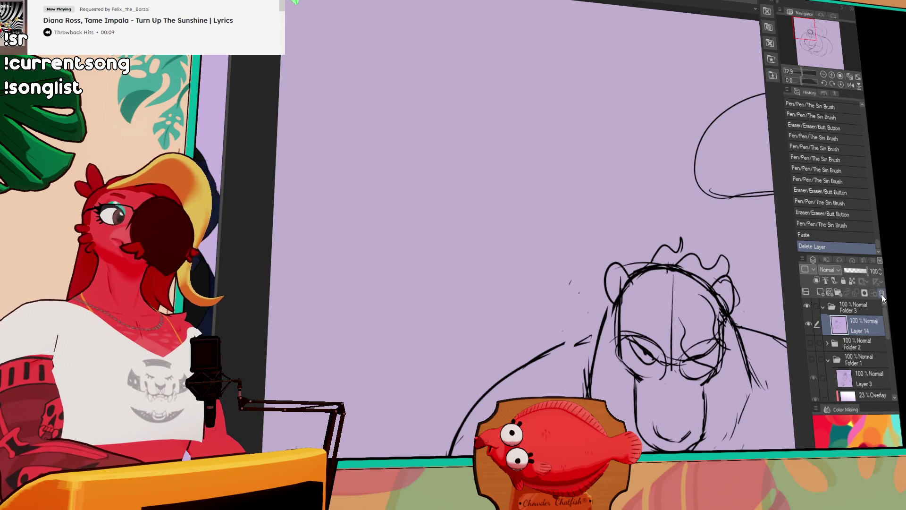
- Zoom out to 50% and redraw the left shoulder line more cleanly
scroll(594, 208, "down", 2)
left_click_drag(578, 223, 596, 191)
mouse_move(566, 155)
left_mouse_down()
mouse_move(590, 152)
mouse_move(568, 156)
left_mouse_up()
left_click_drag(571, 156, 609, 146)
mouse_move(762, 177)
left_mouse_down()
mouse_move(690, 168)
mouse_move(677, 182)
mouse_move(621, 191)
left_mouse_up()
- Erase and redraw the right shoulder line and the right side body contour
mouse_move(571, 160)
left_mouse_down()
mouse_move(656, 212)
mouse_move(627, 194)
left_mouse_up()
left_click_drag(665, 231, 696, 325)
left_click_drag(690, 273, 698, 330)
mouse_move(549, 209)
left_mouse_down()
mouse_move(584, 183)
mouse_move(564, 191)
mouse_move(562, 210)
mouse_move(646, 190)
mouse_move(593, 192)
left_mouse_up()
- Undo and restore the muzzle stroke, then reveal the character lineup beside the sketch
key("ctrl+z")
key("ctrl+y")
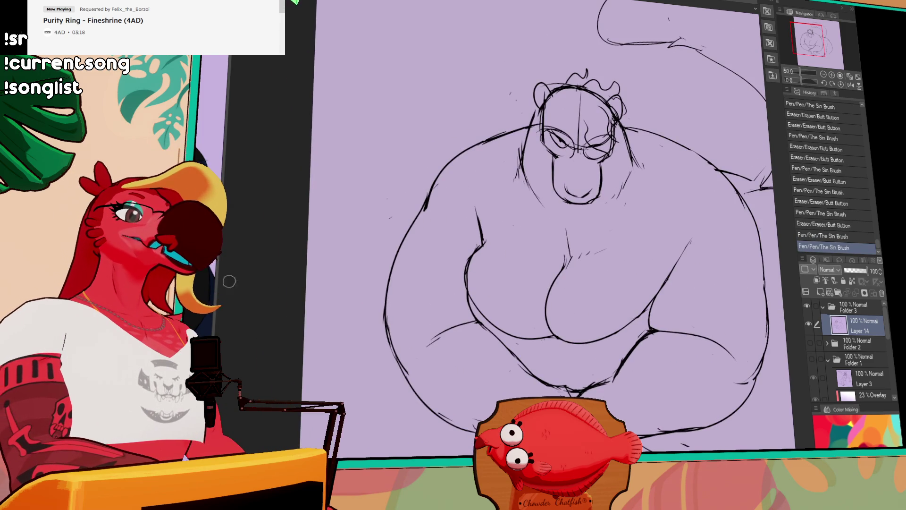
left_click_drag(219, 258, 543, 257)
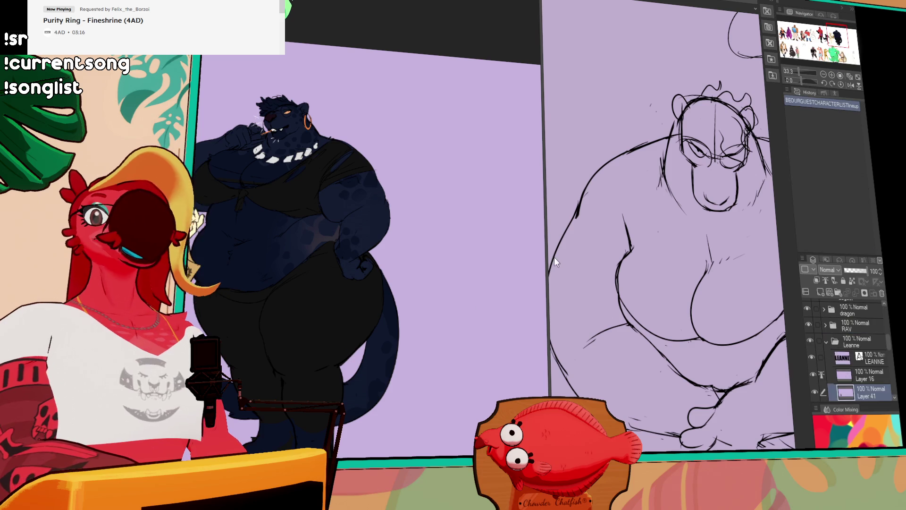
- Center the dark panther in the lineup pane, then narrow that pane to widen the sketch
scroll(428, 294, "up", 1)
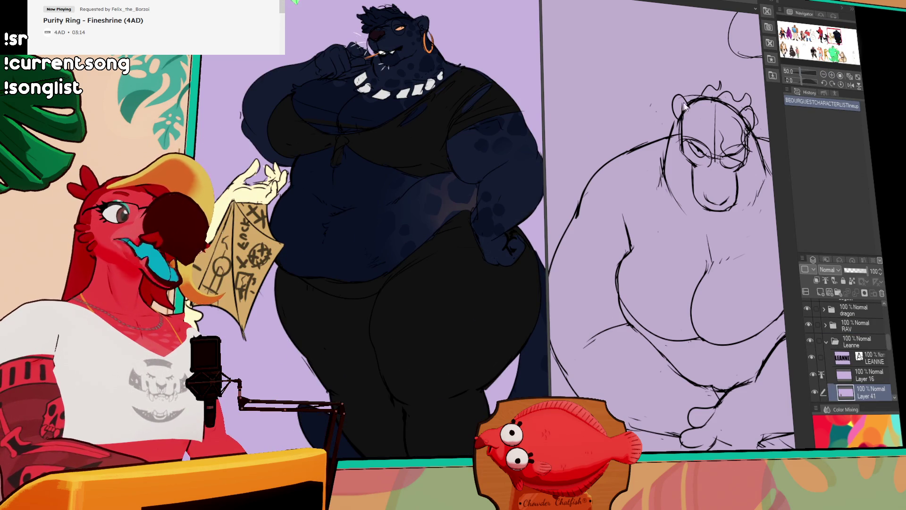
mouse_move(428, 294)
left_mouse_down()
mouse_move(448, 309)
mouse_move(454, 293)
left_mouse_up()
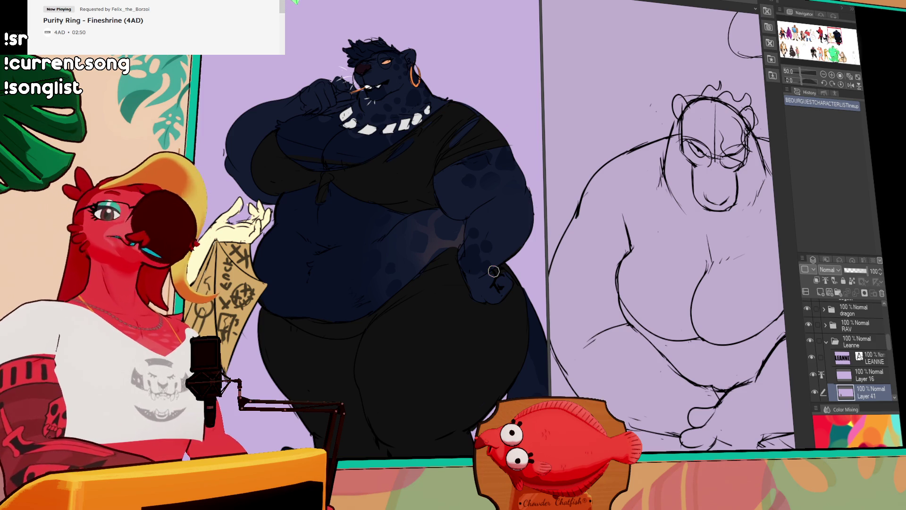
mouse_move(545, 139)
left_mouse_down()
mouse_move(243, 99)
mouse_move(309, 100)
left_mouse_up()
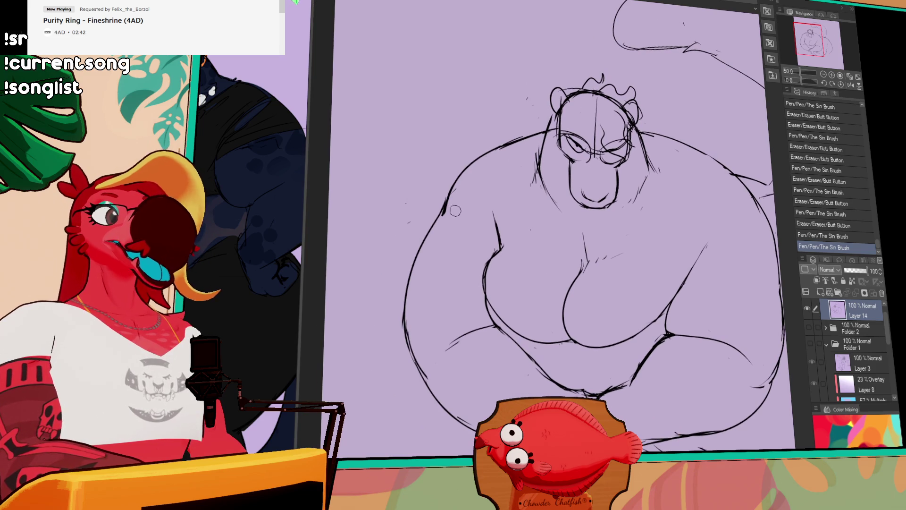
- Erase stray marks near the face and touch up the lines near the shoulder
left_click_drag(680, 166, 633, 194)
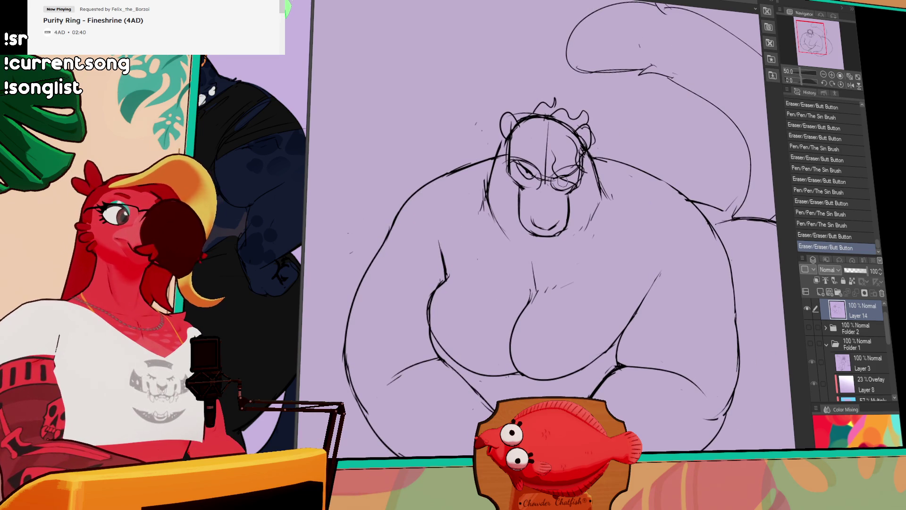
mouse_move(550, 187)
left_mouse_down()
mouse_move(519, 184)
mouse_move(556, 184)
left_mouse_up()
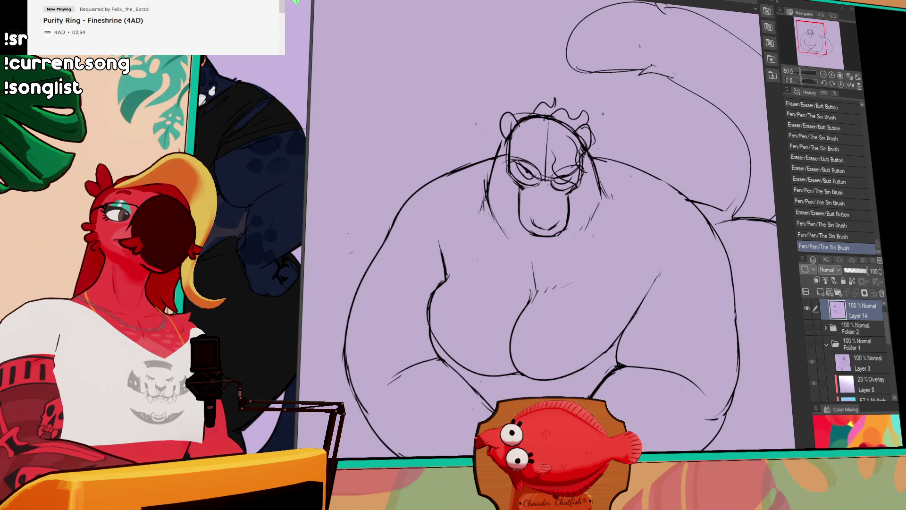
left_click_drag(596, 162, 595, 194)
key("ctrl+z")
left_click_drag(608, 176, 671, 159)
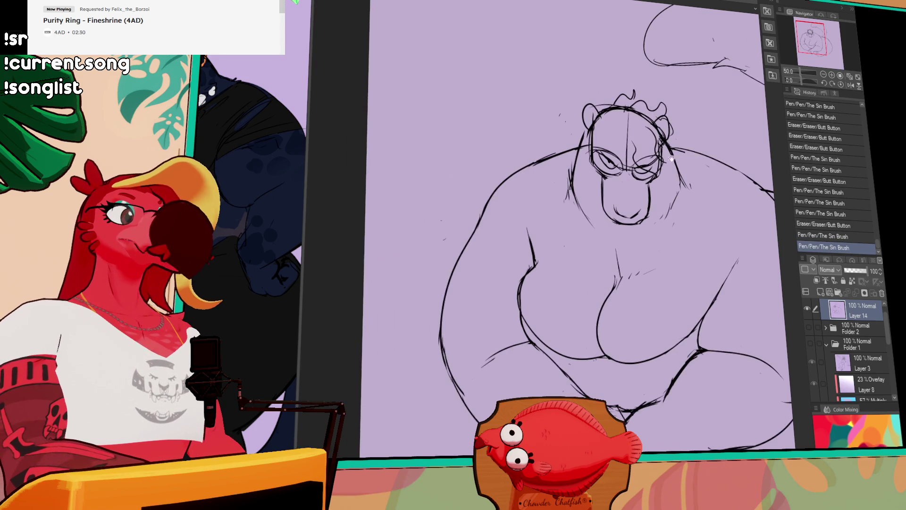
mouse_move(548, 162)
left_mouse_down()
mouse_move(561, 153)
mouse_move(519, 175)
mouse_move(495, 207)
mouse_move(502, 225)
mouse_move(487, 250)
left_mouse_up()
scroll(665, 174, "down", 1)
- Redraw the left arm line and the left breast contour
left_click_drag(599, 219, 598, 213)
mouse_move(484, 242)
left_mouse_down()
mouse_move(486, 268)
mouse_move(498, 231)
mouse_move(515, 225)
left_mouse_up()
left_click_drag(503, 213, 505, 222)
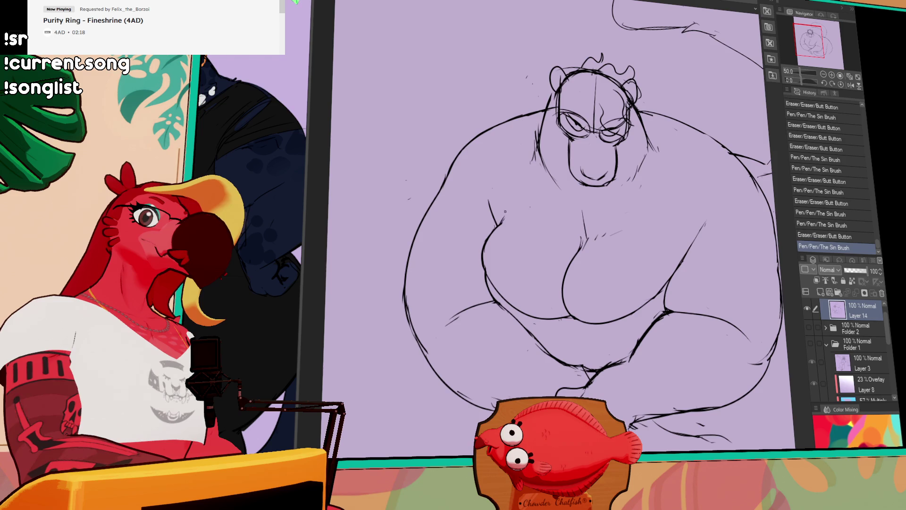
left_click_drag(663, 174, 621, 184)
- Add short hatch strokes on the chest and redraw the chest line, undoing a stray stroke
left_click_drag(508, 241, 515, 252)
left_click_drag(518, 242, 530, 258)
left_click_drag(533, 248, 536, 257)
left_click_drag(669, 149, 658, 167)
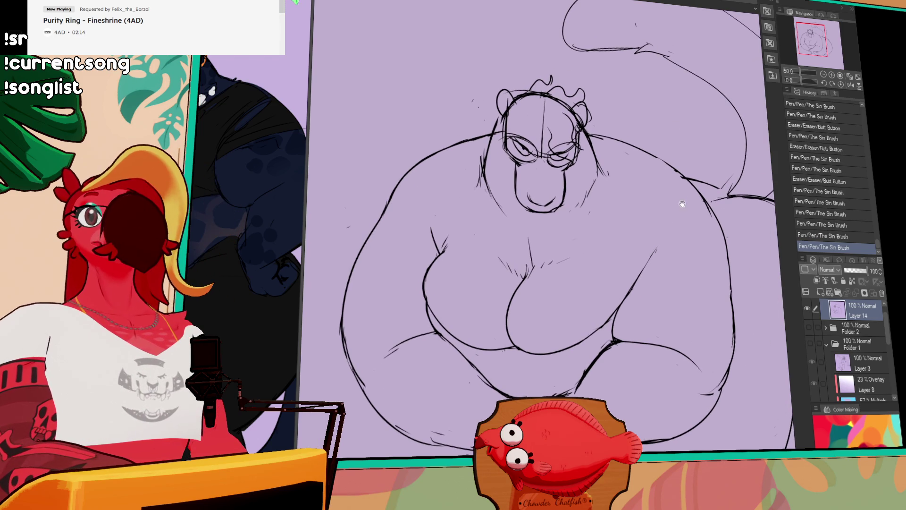
left_click_drag(681, 203, 679, 189)
left_click_drag(523, 212, 528, 250)
left_click_drag(521, 213, 529, 250)
key("ctrl+z")
- Erase and redraw the small muzzle marks and remove a stray mark on the face
mouse_move(596, 163)
left_mouse_down()
mouse_move(610, 215)
mouse_move(573, 211)
left_mouse_up()
left_click_drag(574, 212, 574, 217)
mouse_move(571, 210)
left_mouse_down()
mouse_move(572, 232)
mouse_move(572, 217)
left_mouse_up()
mouse_move(571, 215)
left_mouse_down()
mouse_move(574, 229)
mouse_move(544, 245)
mouse_move(586, 262)
left_mouse_up()
mouse_move(545, 221)
left_mouse_down()
mouse_move(509, 226)
mouse_move(556, 198)
left_mouse_up()
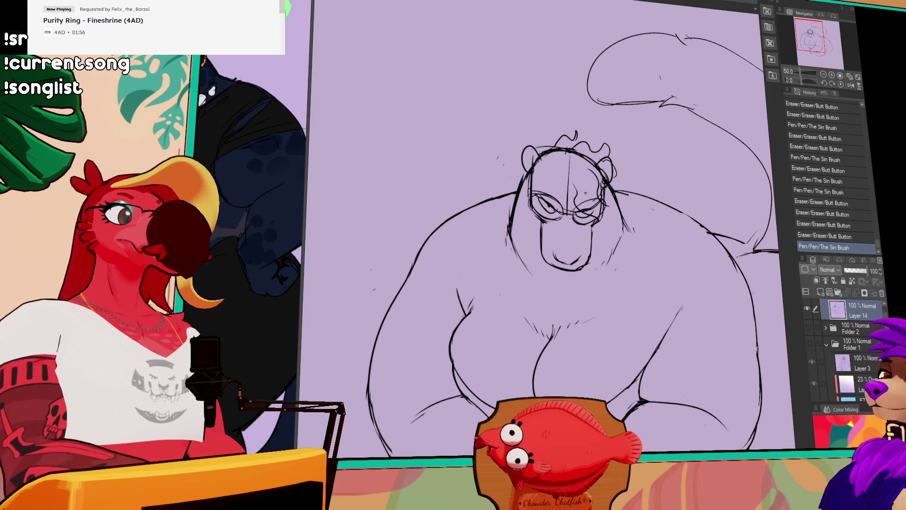
- Add a brow stroke, refine the nose and eyes, and replace the nose scribble with a mouth line
mouse_move(530, 191)
left_mouse_down()
mouse_move(556, 193)
mouse_move(564, 165)
mouse_move(550, 152)
mouse_move(560, 154)
left_mouse_up()
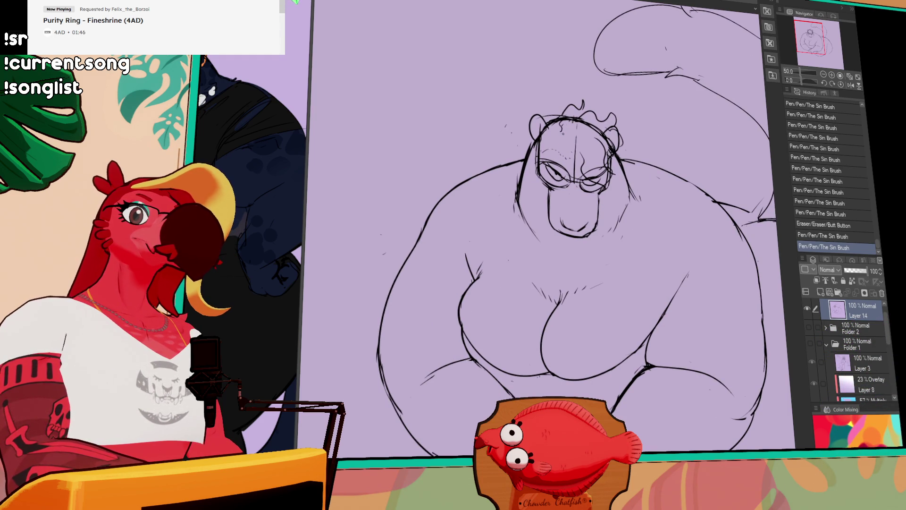
mouse_move(577, 174)
left_mouse_down()
mouse_move(574, 188)
mouse_move(582, 182)
left_mouse_up()
left_click_drag(573, 175, 571, 176)
left_click_drag(565, 222, 572, 231)
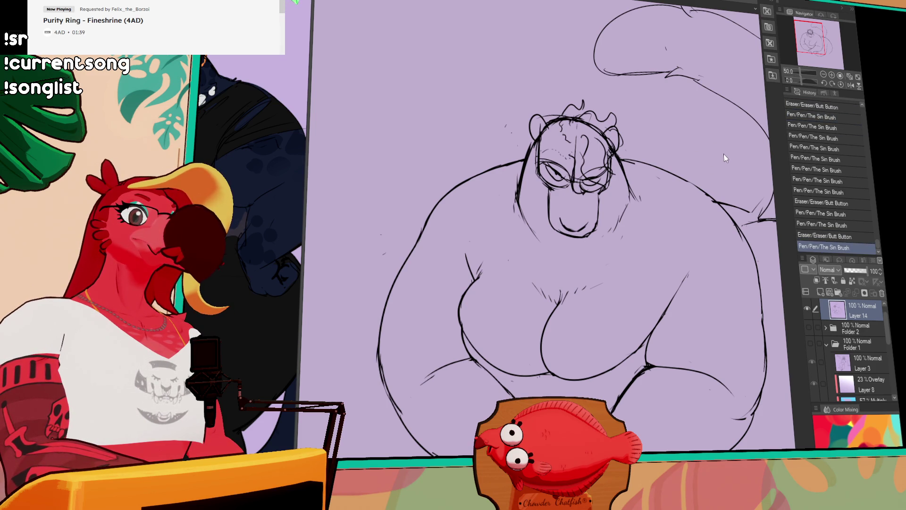
- Redraw and touch up the bear's mouth and chin lines
left_click_drag(653, 173, 655, 157)
left_click_drag(580, 211, 589, 210)
mouse_move(564, 210)
left_mouse_down()
mouse_move(587, 222)
mouse_move(572, 216)
mouse_move(598, 215)
mouse_move(602, 199)
mouse_move(592, 216)
mouse_move(625, 212)
mouse_move(593, 201)
left_mouse_up()
left_click_drag(589, 204, 585, 202)
mouse_move(566, 202)
left_mouse_down()
mouse_move(543, 200)
mouse_move(550, 212)
left_mouse_up()
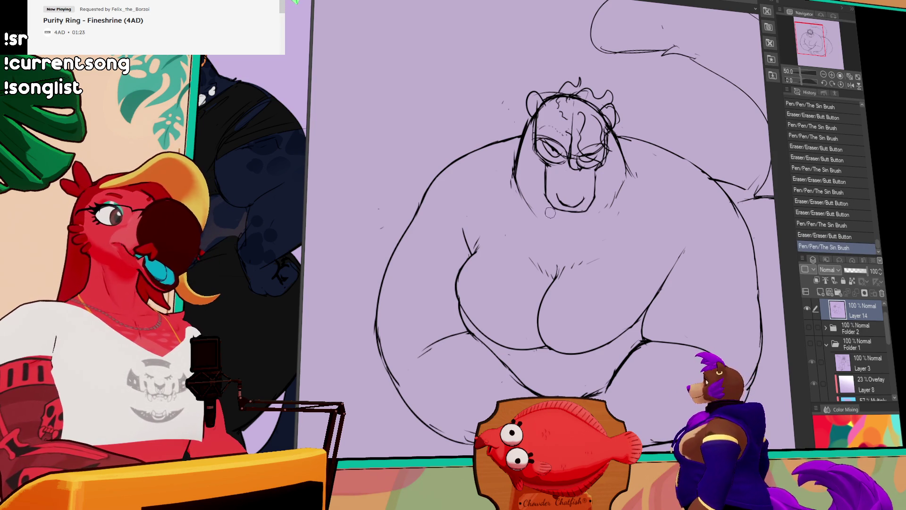
- Erase stray marks on the sketch, undoing the last pen stroke
scroll(550, 213, "up", 3)
left_click_drag(514, 238, 512, 241)
left_click_drag(514, 240, 511, 242)
left_click_drag(512, 241, 544, 234)
key("ctrl+z")
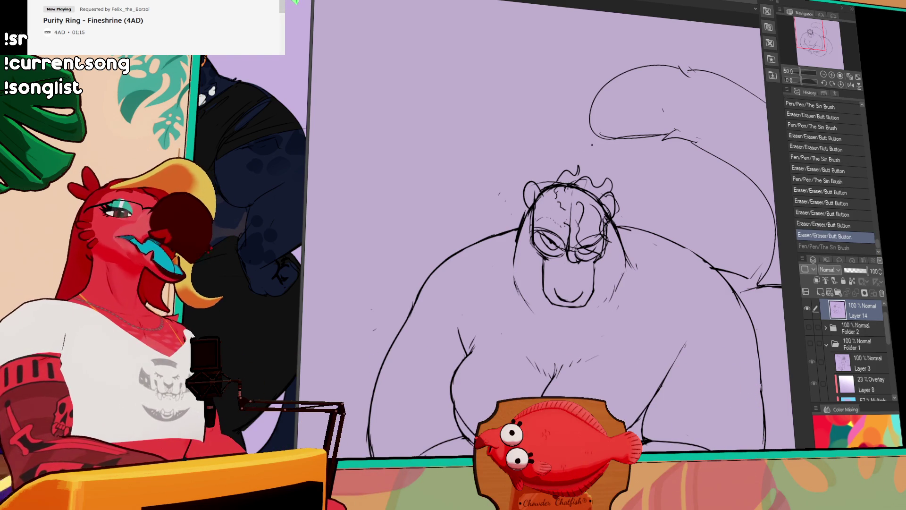
- Clean rough lines around the nose and head's right side, then add curls to the hair
left_click_drag(608, 225, 615, 236)
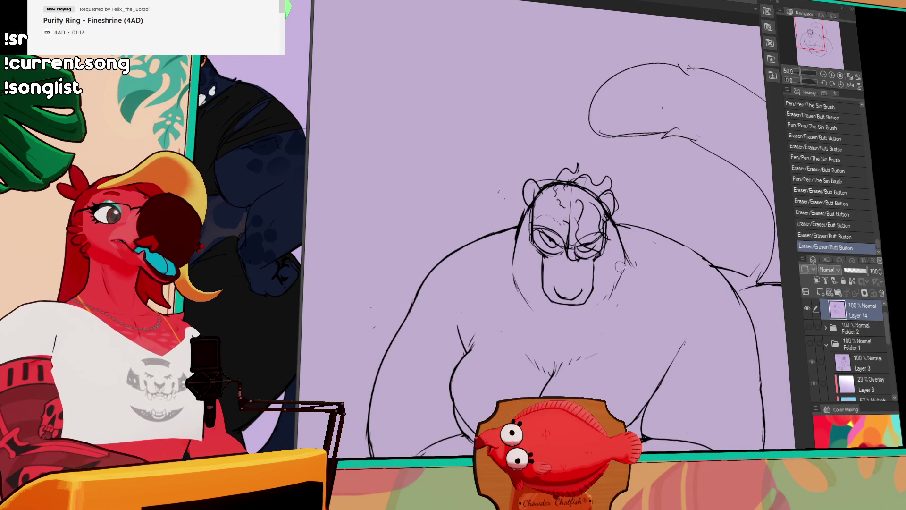
mouse_move(573, 216)
left_mouse_down()
mouse_move(561, 217)
mouse_move(567, 200)
mouse_move(576, 259)
mouse_move(602, 226)
left_mouse_up()
key("ctrl+z")
key("ctrl+z")
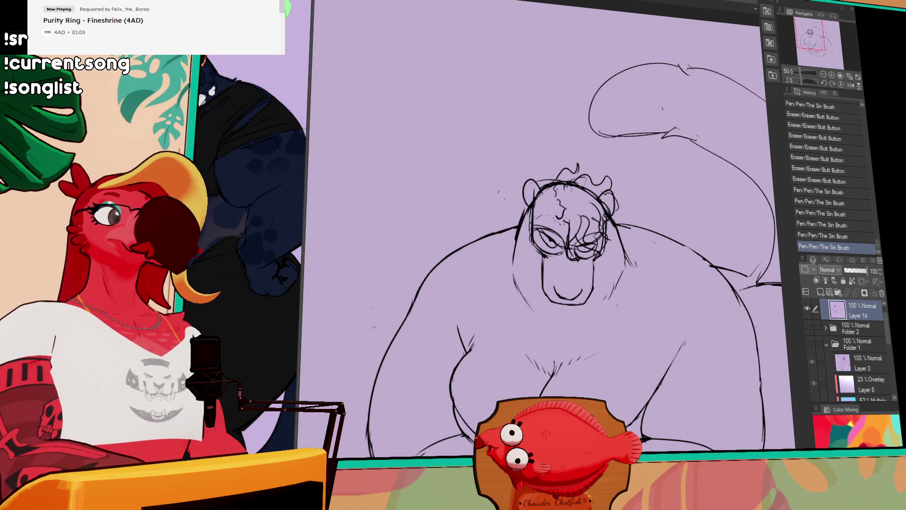
left_click_drag(580, 191, 575, 188)
left_click_drag(576, 190, 578, 200)
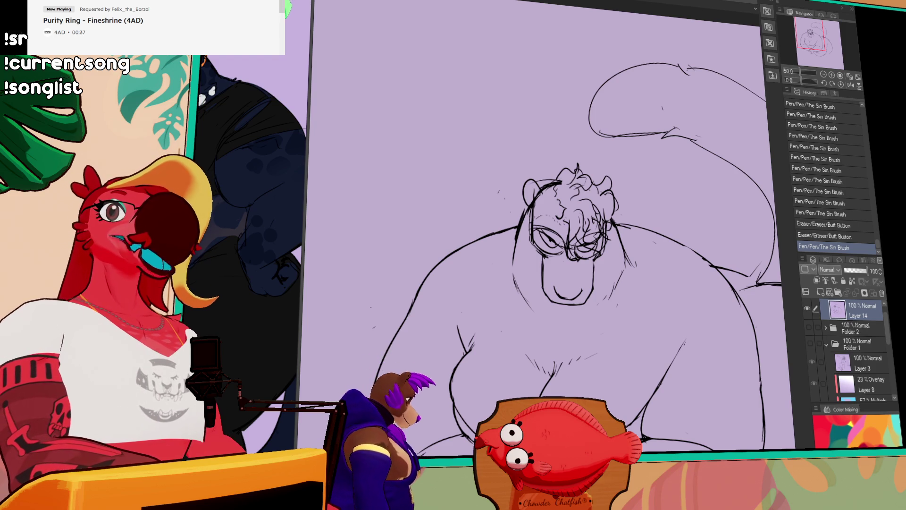
- Extend the right breast outline, touch up the left shoulder, and draw a chin line under the mouth
mouse_move(670, 339)
left_mouse_down()
mouse_move(666, 267)
mouse_move(586, 189)
mouse_move(573, 235)
mouse_move(593, 205)
mouse_move(569, 230)
left_mouse_up()
left_click_drag(388, 190, 380, 190)
mouse_move(377, 189)
left_mouse_down()
mouse_move(382, 201)
mouse_move(371, 210)
left_mouse_up()
mouse_move(650, 92)
left_mouse_down()
mouse_move(644, 123)
mouse_move(680, 160)
left_mouse_up()
mouse_move(500, 221)
left_mouse_down()
mouse_move(527, 225)
mouse_move(509, 235)
mouse_move(540, 228)
left_mouse_up()
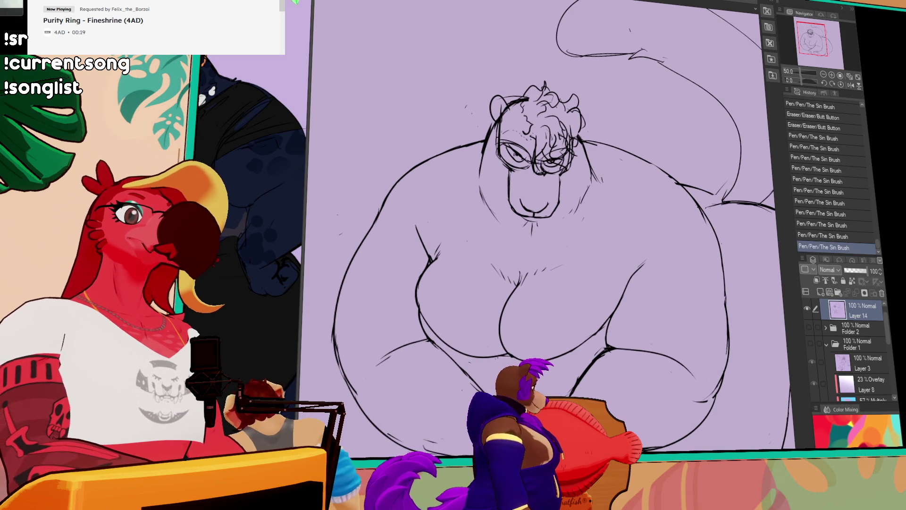
- Erase rough marks around the left eye and redraw the eye line, undoing a stray stroke
left_click_drag(507, 150, 518, 165)
left_click_drag(508, 153, 518, 157)
left_click_drag(472, 236, 494, 250)
left_click_drag(528, 158, 541, 169)
left_click_drag(531, 160, 558, 173)
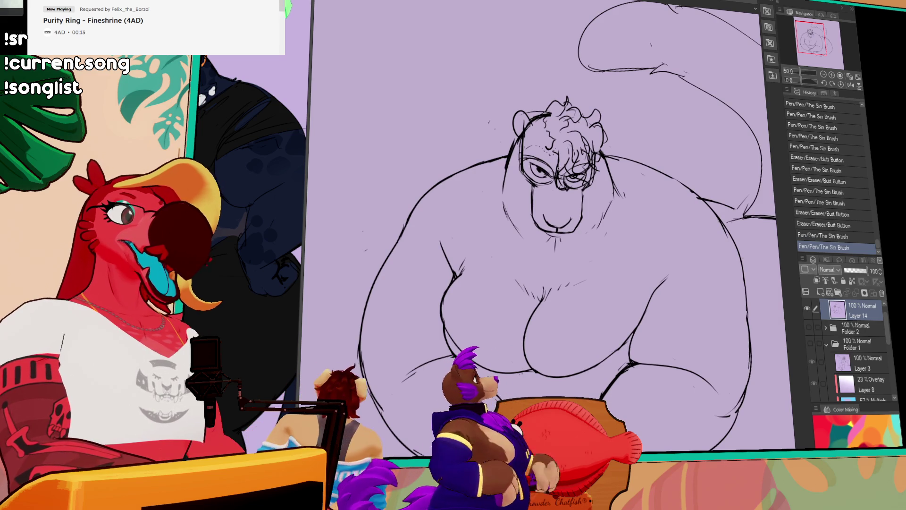
left_click_drag(472, 236, 479, 241)
mouse_move(575, 170)
left_mouse_down()
mouse_move(583, 174)
mouse_move(552, 178)
mouse_move(556, 162)
left_mouse_up()
key("ctrl+z")
- Refine the brow lines, clean around the left eye, and add hair strands near the right eye
left_click_drag(556, 163, 558, 159)
left_click_drag(555, 161, 557, 157)
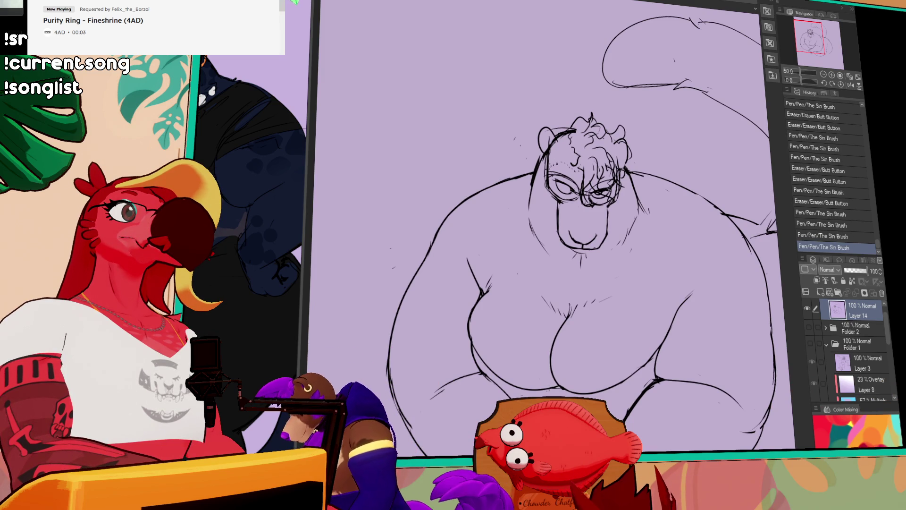
left_click_drag(561, 181, 566, 189)
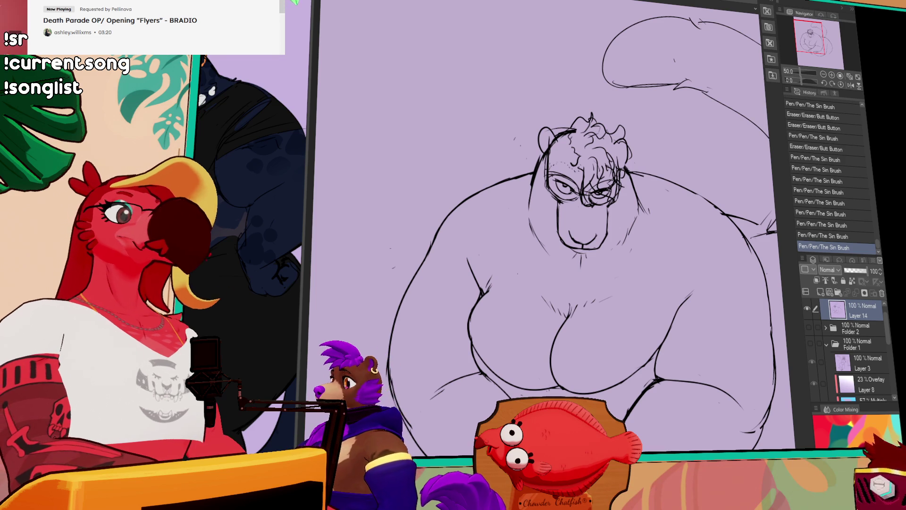
left_click_drag(561, 187, 609, 202)
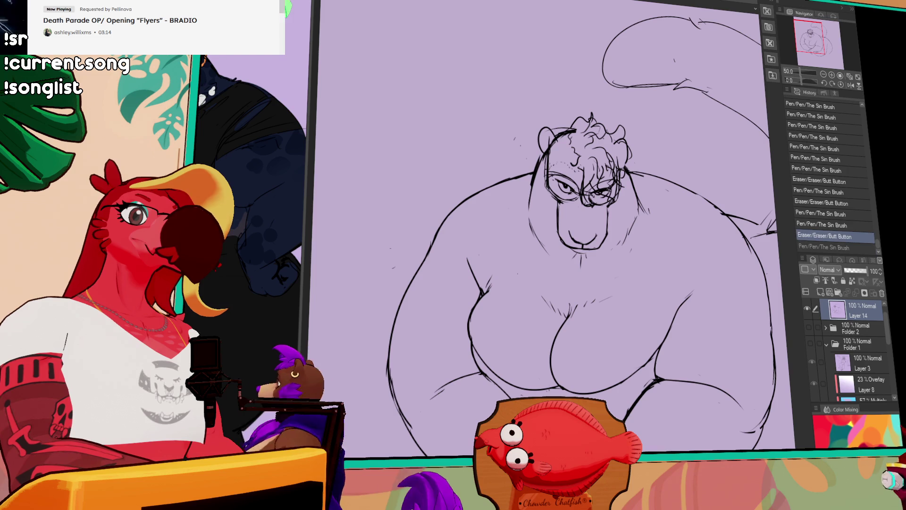
left_click_drag(606, 170, 617, 182)
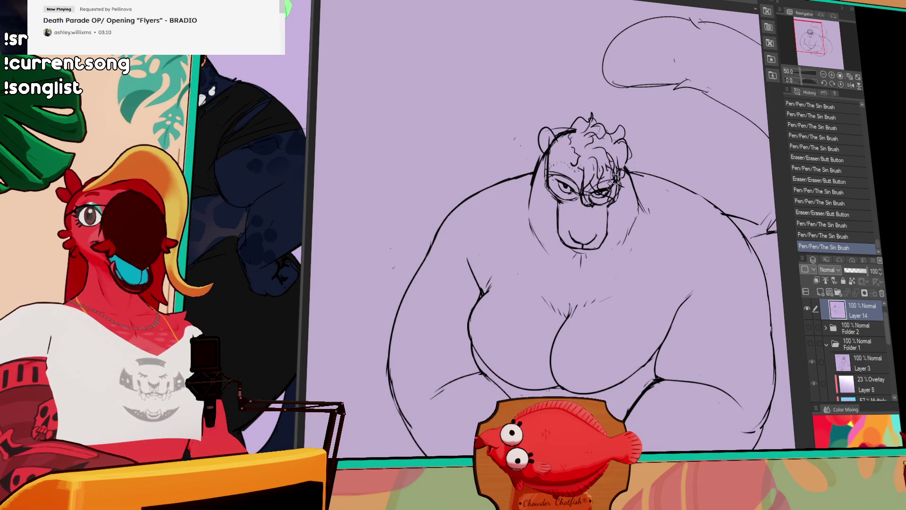
- Erase the left eye's pupil, compare with undo/redo, and touch up a small body line
left_click_drag(639, 176, 627, 177)
left_click_drag(550, 187, 556, 190)
key("ctrl+z")
key("ctrl+y")
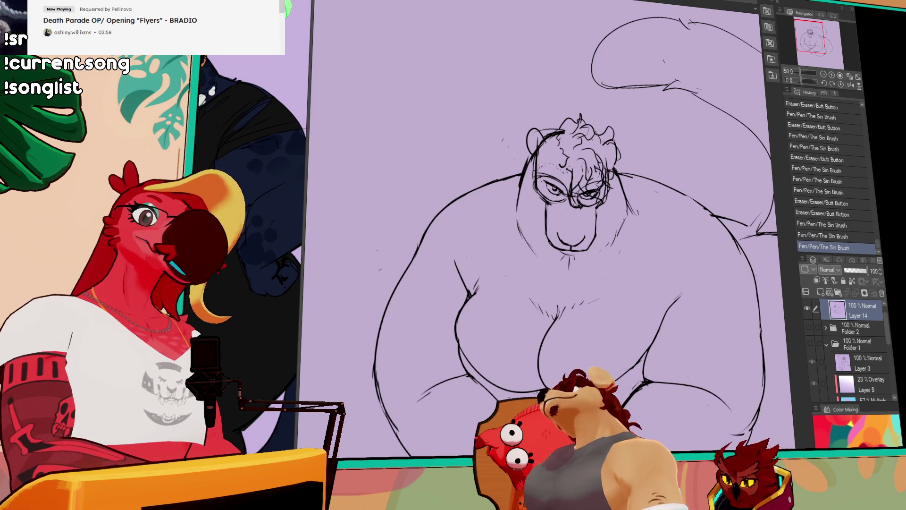
key("ctrl+z")
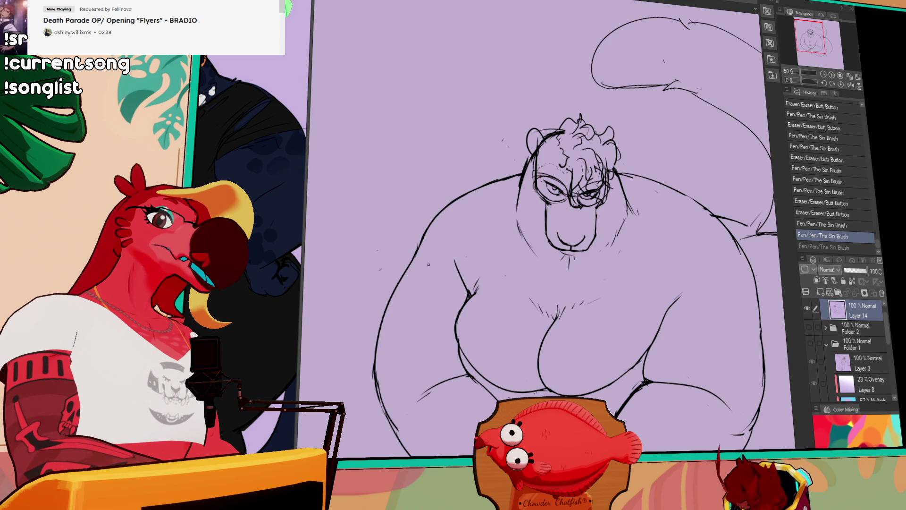
left_click_drag(630, 273, 628, 264)
- Touch up a body line and lower-face strokes, erasing small stray marks
left_click_drag(632, 302, 622, 333)
left_click_drag(663, 279, 662, 264)
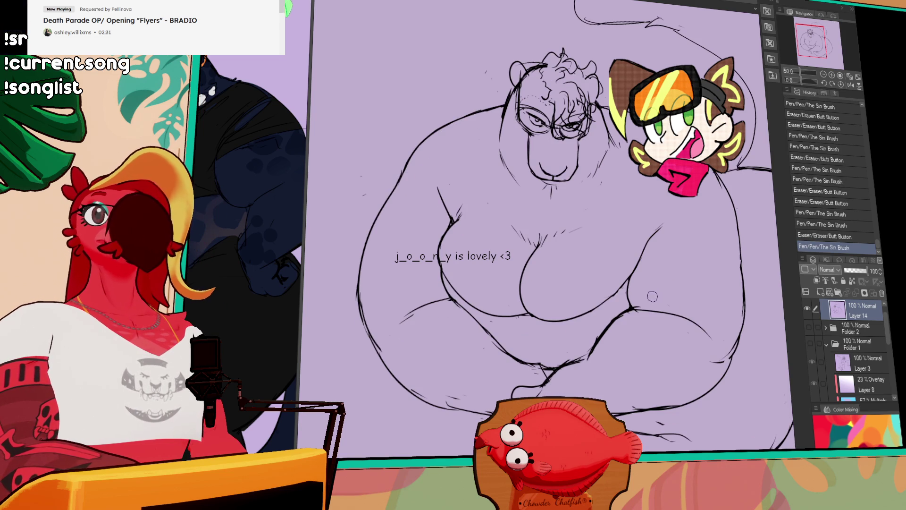
mouse_move(652, 295)
left_mouse_down()
mouse_move(635, 276)
mouse_move(621, 298)
mouse_move(613, 344)
mouse_move(658, 403)
left_mouse_up()
left_click(621, 298)
- Redraw the left eye as a closed arc and rework the lines around the right eye and glasses
mouse_move(548, 196)
left_mouse_down()
mouse_move(569, 212)
mouse_move(566, 202)
mouse_move(590, 205)
mouse_move(585, 194)
left_mouse_up()
key("ctrl+z")
key("ctrl+z")
mouse_move(583, 200)
left_mouse_down()
mouse_move(595, 210)
mouse_move(557, 196)
left_mouse_up()
- Adjust the face's left edge and ear, then draw a new line along the left cheek
key("ctrl+z")
mouse_move(551, 199)
left_mouse_down()
mouse_move(553, 215)
mouse_move(544, 194)
left_mouse_up()
mouse_move(538, 193)
left_mouse_down()
mouse_move(531, 173)
mouse_move(527, 207)
left_mouse_up()
left_click_drag(524, 175, 533, 194)
mouse_move(533, 156)
left_mouse_down()
mouse_move(542, 142)
mouse_move(529, 213)
left_mouse_up()
key("ctrl+z")
key("ctrl+z")
left_click_drag(536, 169, 522, 207)
left_click_drag(537, 184, 527, 215)
left_click_drag(535, 165, 524, 198)
left_click_drag(566, 236, 565, 228)
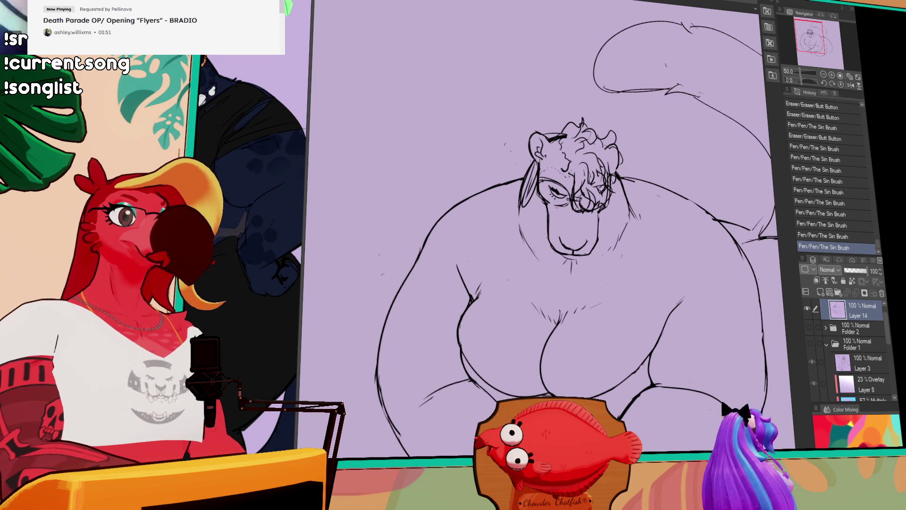
left_click_drag(623, 164, 624, 166)
mouse_move(728, 222)
left_mouse_down()
mouse_move(708, 151)
mouse_move(712, 160)
mouse_move(695, 151)
left_mouse_up()
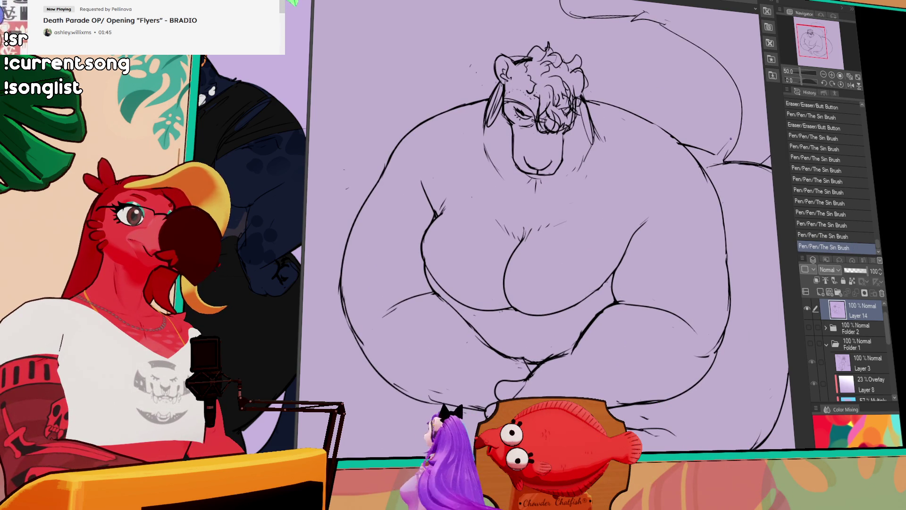
- Draw the left and right overall strap lines down the torso with a round strap button
left_click_drag(684, 163, 688, 167)
key("ctrl+z")
left_click_drag(490, 137, 442, 218)
left_click_drag(598, 146, 625, 267)
key("ctrl+z")
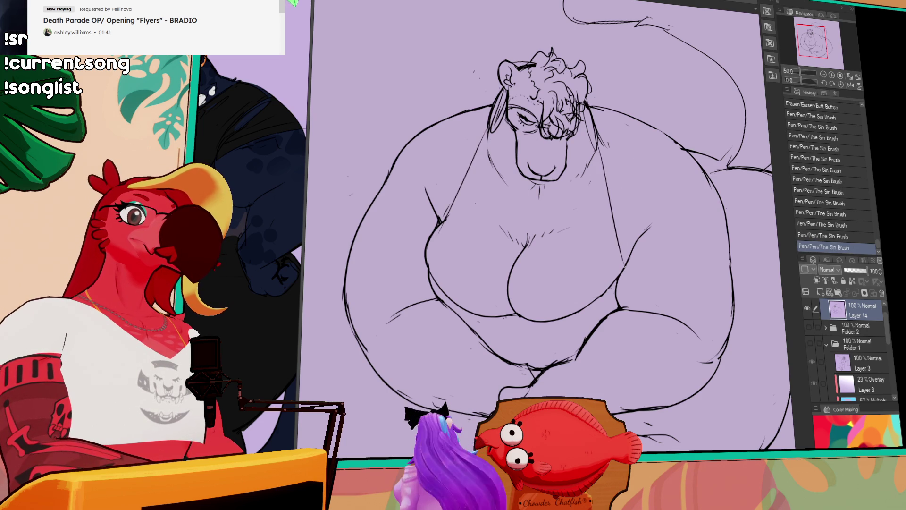
key("ctrl+z")
left_click_drag(598, 140, 627, 253)
key("ctrl+z")
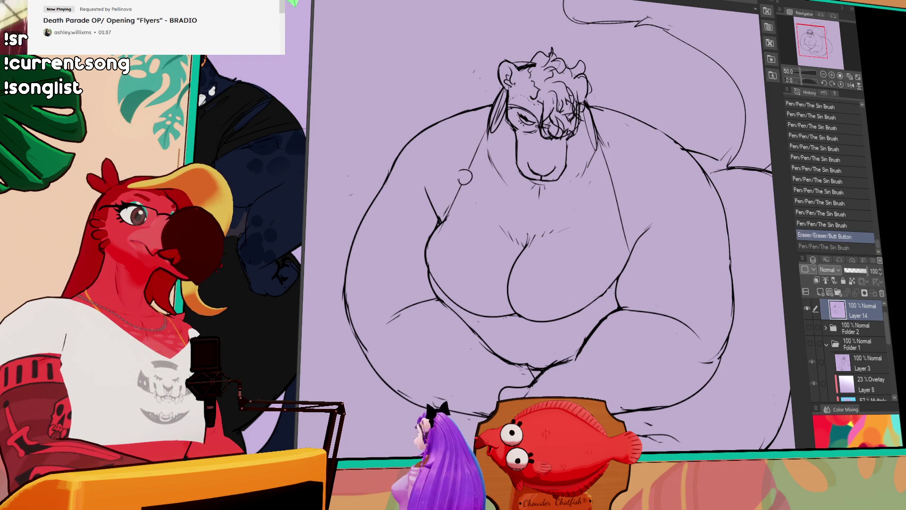
left_click_drag(609, 185, 620, 197)
key("ctrl+z")
left_click_drag(524, 257, 512, 194)
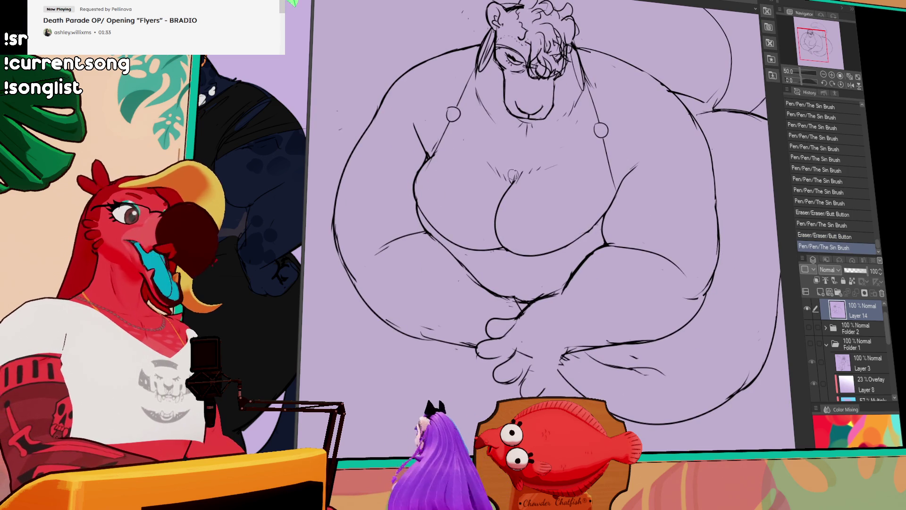
- Clean up and refine the clasped hands below the belly, then zoom out to 33.3%
left_click_drag(645, 302, 588, 225)
left_click_drag(566, 270, 571, 274)
mouse_move(645, 224)
left_mouse_down()
mouse_move(619, 248)
mouse_move(652, 214)
mouse_move(681, 231)
mouse_move(688, 273)
left_mouse_up()
mouse_move(542, 245)
left_mouse_down()
mouse_move(549, 250)
mouse_move(570, 213)
left_mouse_up()
left_click_drag(550, 245, 549, 243)
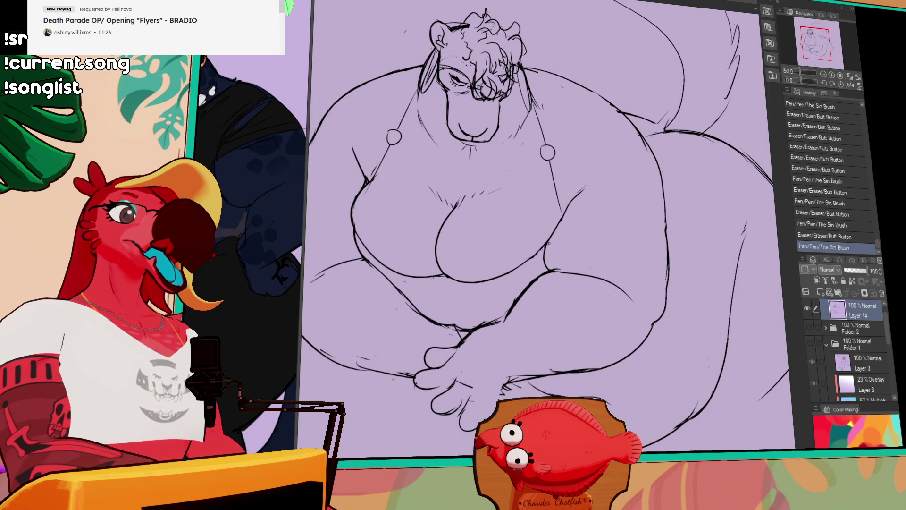
left_click_drag(486, 256, 514, 239)
mouse_move(588, 182)
left_mouse_down()
mouse_move(576, 221)
mouse_move(558, 225)
left_mouse_up()
left_click(823, 76)
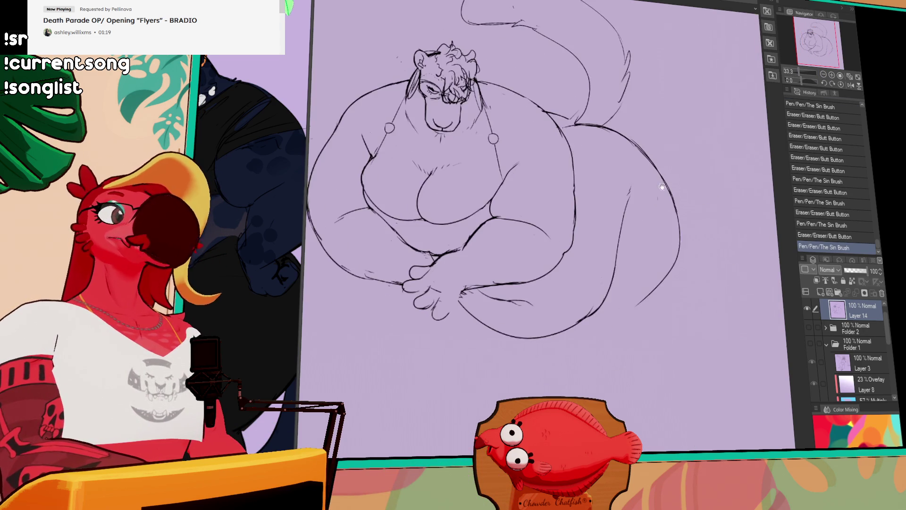
- Erase the stray marks near the hand and on the empty canvas, plus the old tail lines
left_click_drag(427, 285, 438, 293)
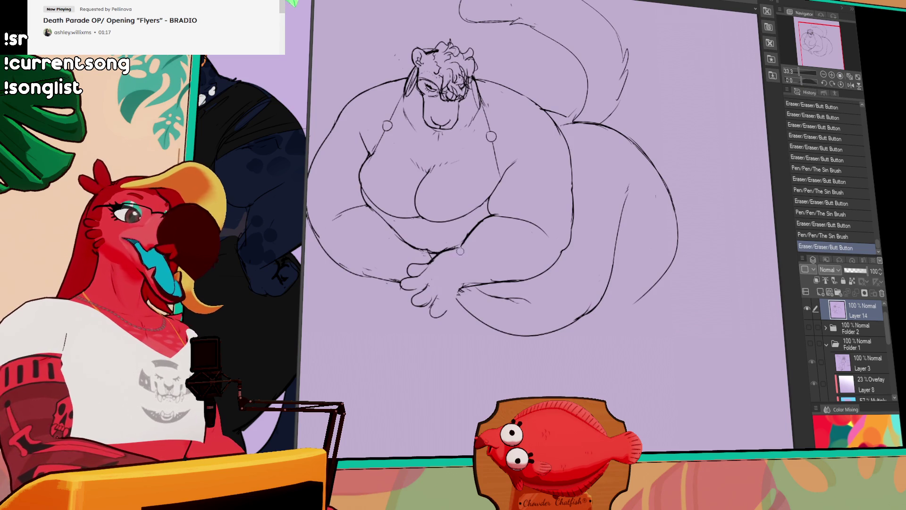
left_click_drag(664, 245, 651, 272)
left_click_drag(685, 238, 694, 275)
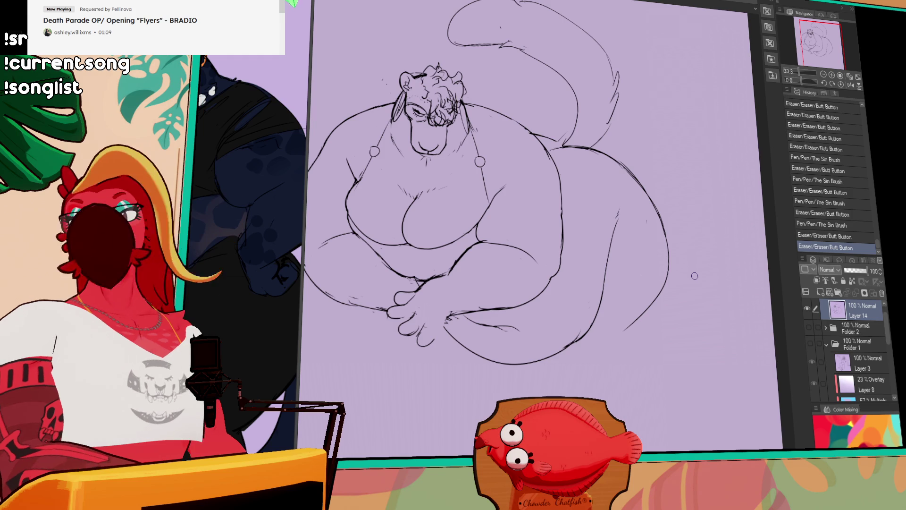
left_click_drag(608, 239, 620, 198)
mouse_move(566, 309)
left_mouse_down()
mouse_move(585, 289)
mouse_move(588, 302)
left_mouse_up()
- Draw new tail strokes on the right and redraw the tail outline as a shorter curve
key("p")
mouse_move(618, 222)
left_mouse_down()
mouse_move(622, 246)
mouse_move(637, 221)
left_mouse_up()
left_click_drag(611, 261, 619, 276)
mouse_move(625, 182)
left_mouse_down()
mouse_move(624, 219)
mouse_move(616, 201)
left_mouse_up()
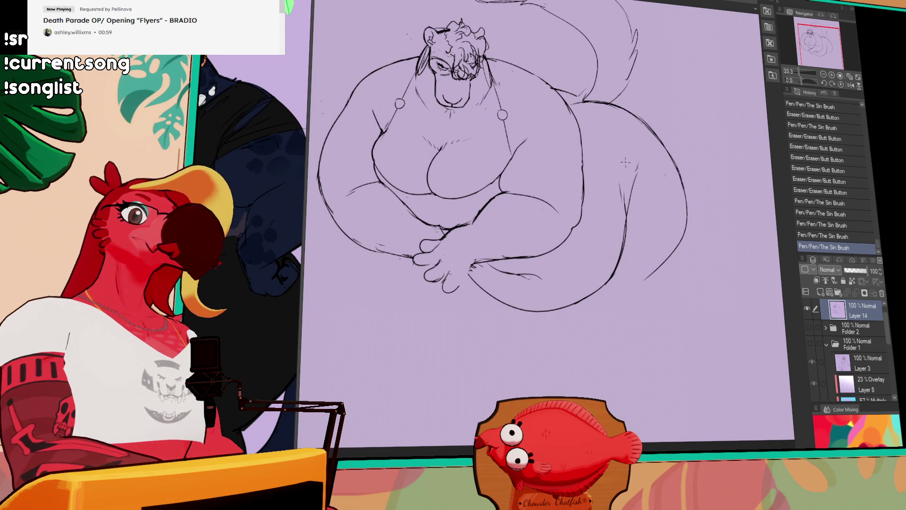
left_click_drag(625, 162, 641, 175)
left_click_drag(673, 265, 675, 246)
mouse_move(671, 131)
left_mouse_down()
mouse_move(638, 148)
mouse_move(672, 158)
mouse_move(664, 171)
left_mouse_up()
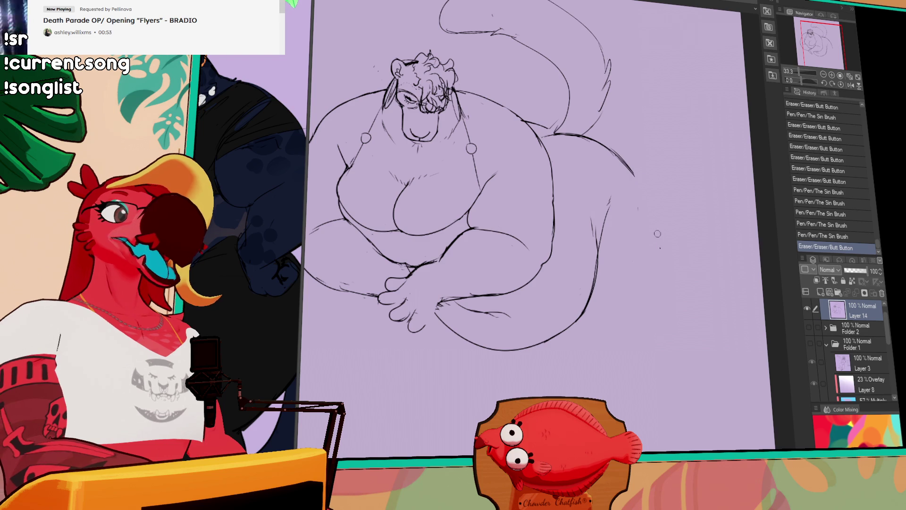
mouse_move(607, 140)
left_mouse_down()
mouse_move(596, 144)
mouse_move(656, 201)
left_mouse_up()
key("ctrl+z")
left_click_drag(562, 134, 649, 179)
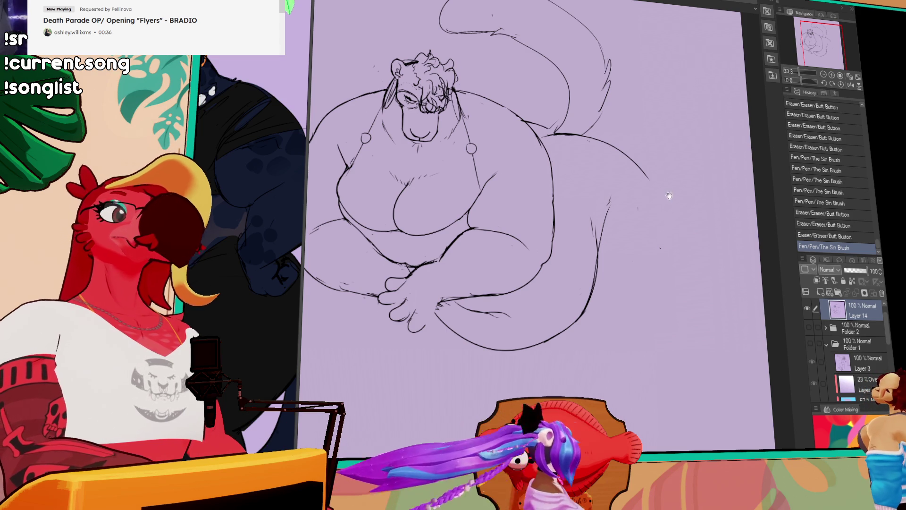
- Clean rough marks along the tail, redraw the upper tail line, and shift that section left
mouse_move(654, 231)
left_mouse_down()
mouse_move(609, 158)
mouse_move(564, 136)
mouse_move(561, 159)
left_mouse_up()
key("p")
left_click_drag(543, 141, 563, 147)
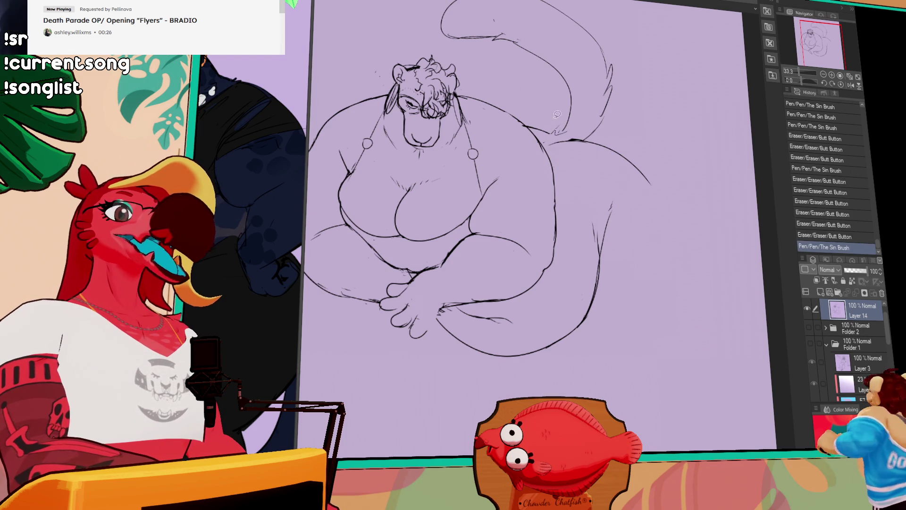
scroll(557, 114, "up", 2)
mouse_move(579, 151)
left_mouse_down()
mouse_move(553, 149)
mouse_move(573, 160)
left_mouse_up()
key("ctrl+d")
- Erase the small tail circle and redraw the tail line in its place
mouse_move(668, 141)
left_mouse_down()
mouse_move(662, 150)
mouse_move(703, 152)
left_mouse_up()
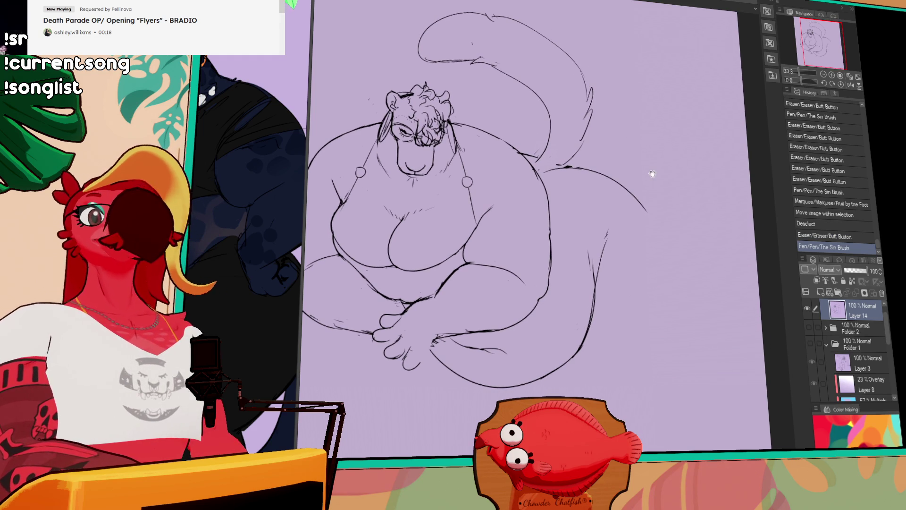
left_click_drag(652, 174, 653, 174)
left_click_drag(558, 160, 564, 165)
left_click_drag(560, 161, 573, 167)
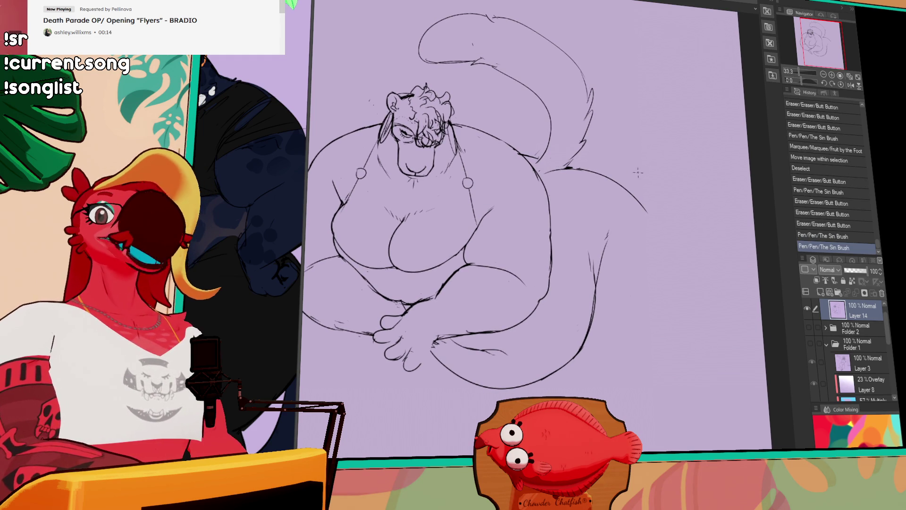
left_click_drag(630, 183, 632, 172)
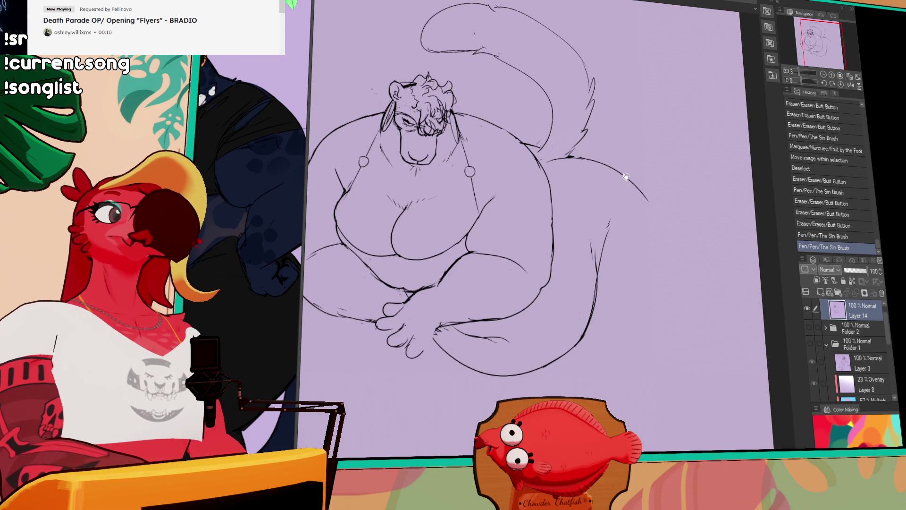
- Extend the tail line in a long curve toward the right and erase rough marks along it
left_click_drag(572, 158, 609, 168)
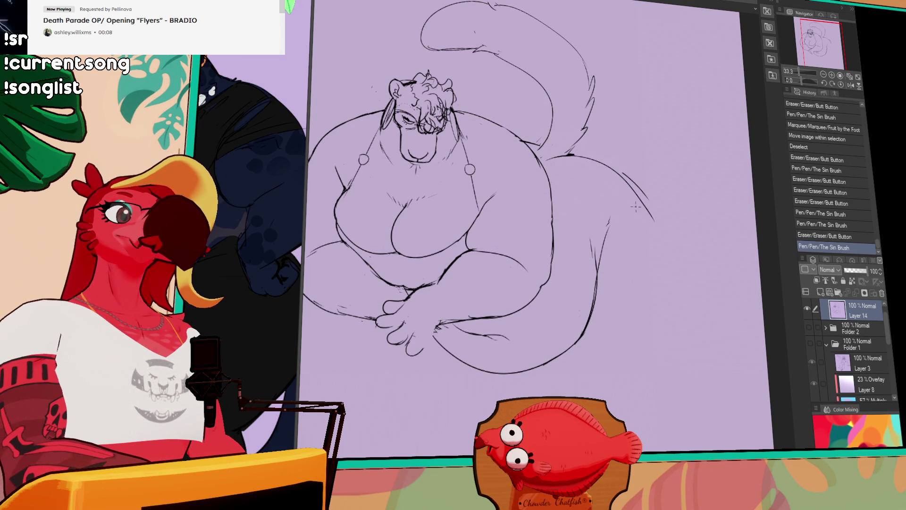
key("ctrl+z")
left_click_drag(545, 155, 667, 227)
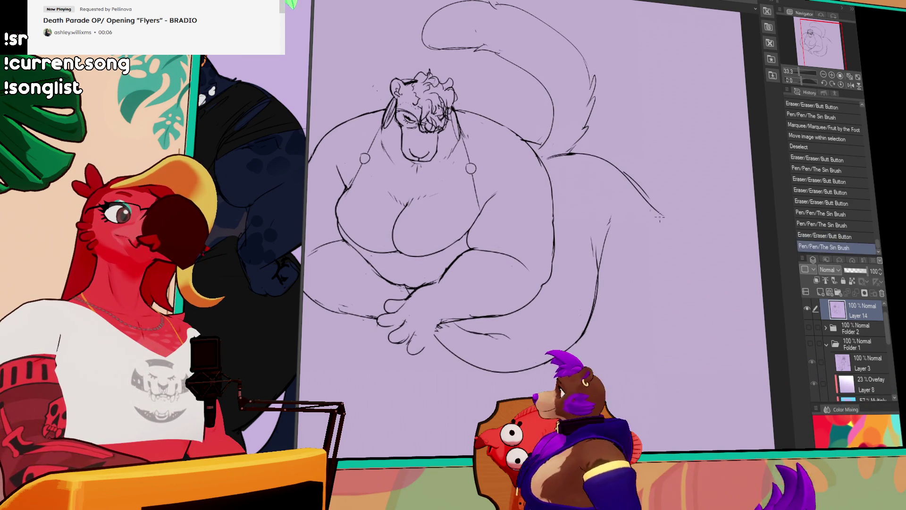
mouse_move(624, 179)
left_mouse_down()
mouse_move(647, 205)
mouse_move(681, 283)
mouse_move(670, 325)
left_mouse_up()
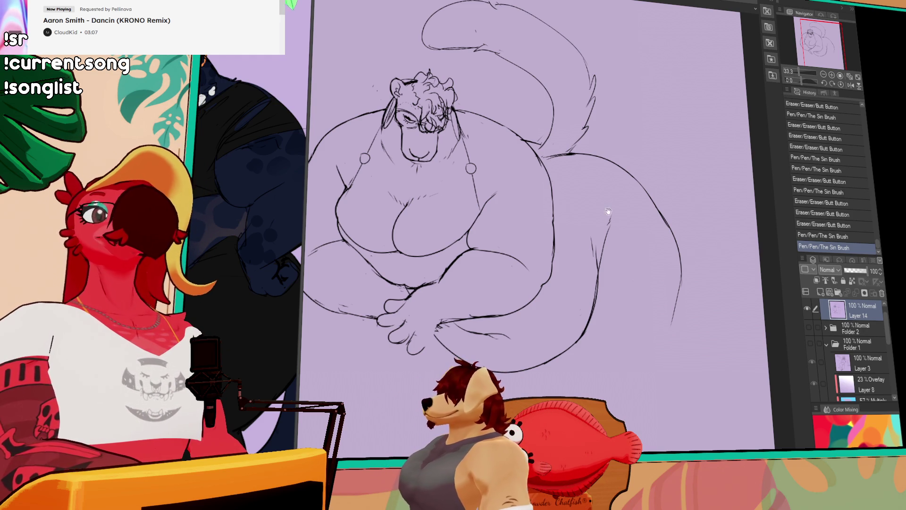
left_click_drag(608, 211, 614, 195)
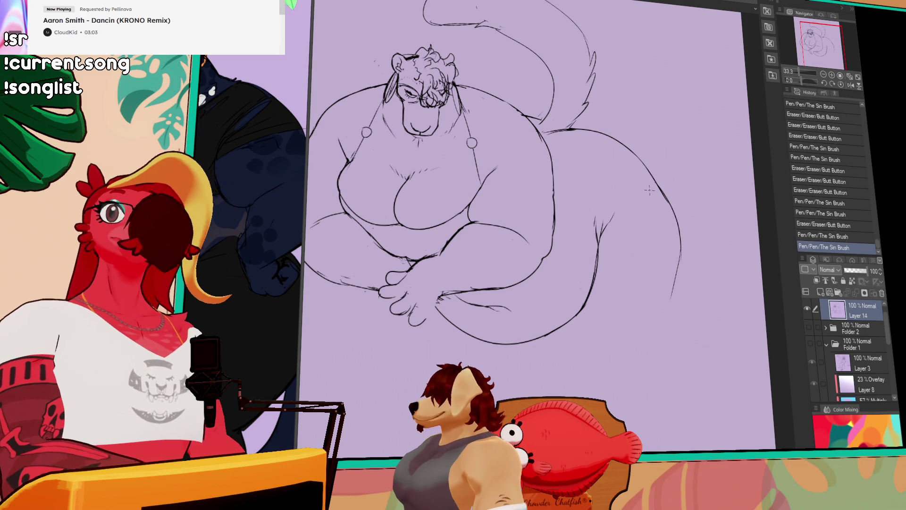
- Redraw the tail's right edge and extend its outline further downward
scroll(663, 214, "down", 1)
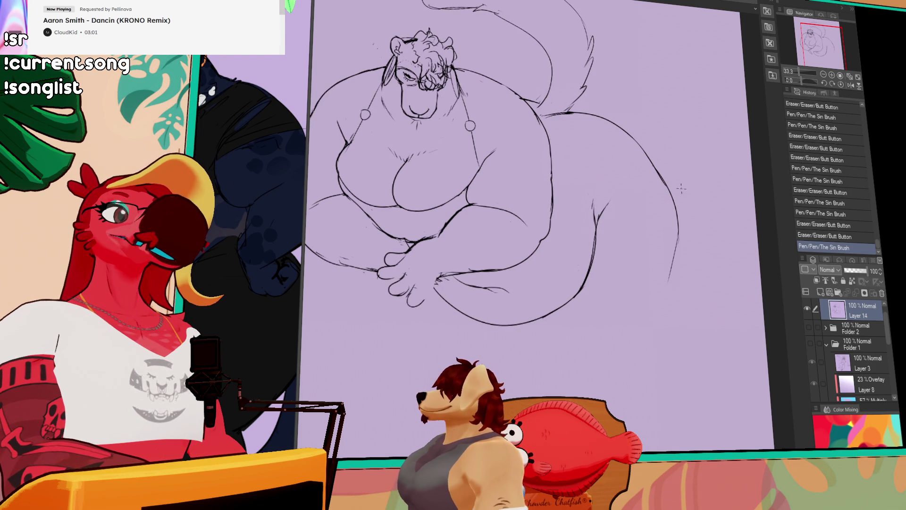
scroll(637, 198, "down", 1)
key("ctrl+z")
mouse_move(682, 201)
left_mouse_down()
mouse_move(660, 294)
mouse_move(675, 271)
mouse_move(661, 295)
left_mouse_up()
key("ctrl+z")
mouse_move(673, 241)
left_mouse_down()
mouse_move(660, 293)
mouse_move(681, 257)
mouse_move(649, 331)
left_mouse_up()
mouse_move(556, 294)
left_mouse_down()
mouse_move(582, 309)
mouse_move(634, 296)
mouse_move(597, 310)
mouse_move(642, 288)
left_mouse_up()
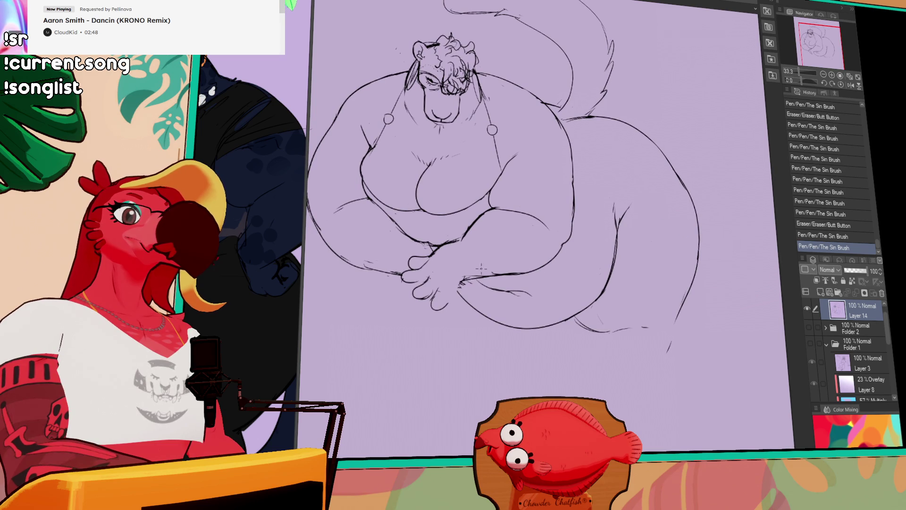
- Draw a long straight diagonal line from below the hands to the lower right, erasing gaps in it
mouse_move(482, 291)
left_mouse_down()
mouse_move(462, 279)
mouse_move(663, 401)
left_mouse_up()
key("ctrl+z")
- Redraw the tail's inner curve downward, retrying failed attempts and touching up nearby lines
key("ctrl+z")
left_click_drag(460, 284, 726, 426)
left_click_drag(547, 330, 563, 338)
left_click_drag(463, 293, 467, 298)
mouse_move(569, 130)
left_mouse_down()
mouse_move(611, 217)
mouse_move(605, 243)
left_mouse_up()
key("ctrl+z")
key("ctrl+z")
mouse_move(569, 154)
left_mouse_down()
mouse_move(585, 305)
mouse_move(574, 312)
left_mouse_up()
key("ctrl+z")
mouse_move(590, 311)
left_mouse_down()
mouse_move(601, 289)
mouse_move(596, 298)
left_mouse_up()
mouse_move(612, 260)
left_mouse_down()
mouse_move(603, 291)
mouse_move(588, 299)
mouse_move(586, 290)
mouse_move(568, 317)
left_mouse_up()
key("ctrl+z")
key("ctrl+z")
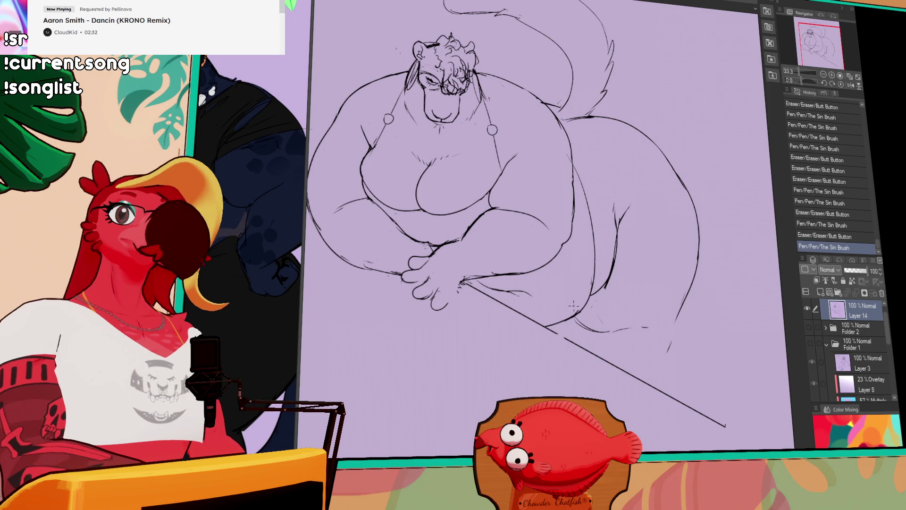
mouse_move(658, 172)
left_mouse_down()
mouse_move(646, 174)
mouse_move(676, 183)
left_mouse_up()
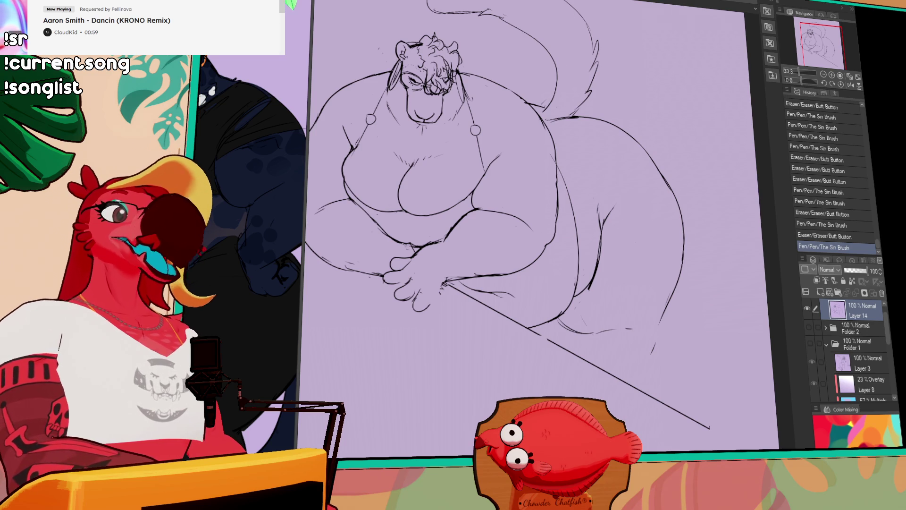
- Redraw the tail's base and lower-right outline as a smoother curve, erasing stray lines
left_click_drag(562, 326, 585, 330)
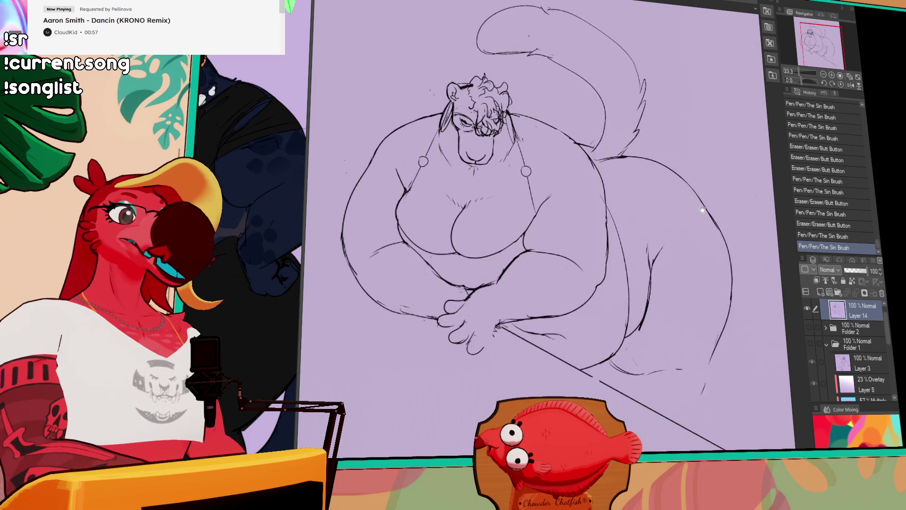
mouse_move(613, 370)
left_mouse_down()
mouse_move(642, 377)
mouse_move(634, 361)
mouse_move(642, 377)
left_mouse_up()
left_click_drag(712, 359, 698, 373)
left_click_drag(624, 378, 639, 404)
left_click_drag(708, 391, 704, 431)
key("ctrl+z")
left_click_drag(713, 370, 717, 447)
key("ctrl+z")
left_click_drag(727, 356, 725, 369)
left_click_drag(634, 356, 633, 361)
key("ctrl+z")
key("ctrl+y")
- Rework the short strokes along the hip line with small erasures and a tiny added stroke
mouse_move(658, 301)
left_mouse_down()
mouse_move(651, 293)
mouse_move(637, 335)
mouse_move(653, 303)
left_mouse_up()
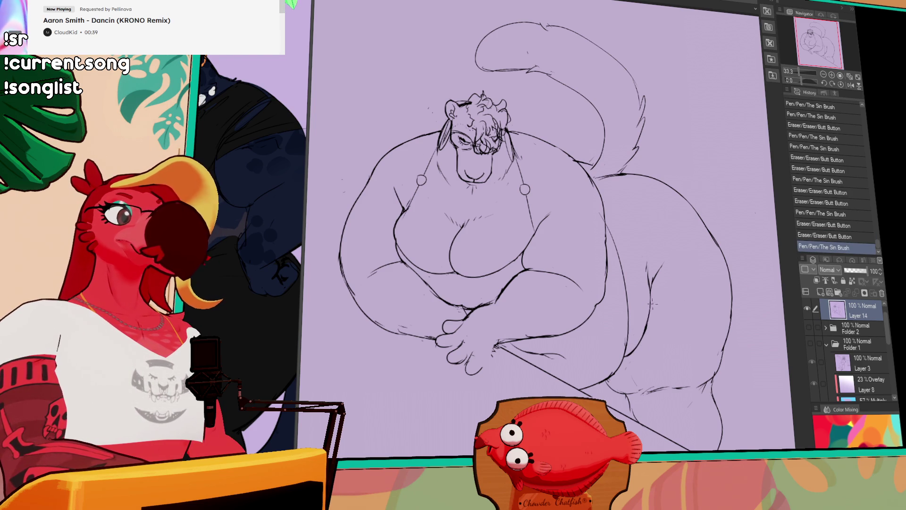
scroll(652, 302, "up", 1)
mouse_move(643, 295)
left_mouse_down()
mouse_move(646, 273)
mouse_move(651, 293)
mouse_move(644, 264)
mouse_move(651, 304)
left_mouse_up()
key("ctrl+z")
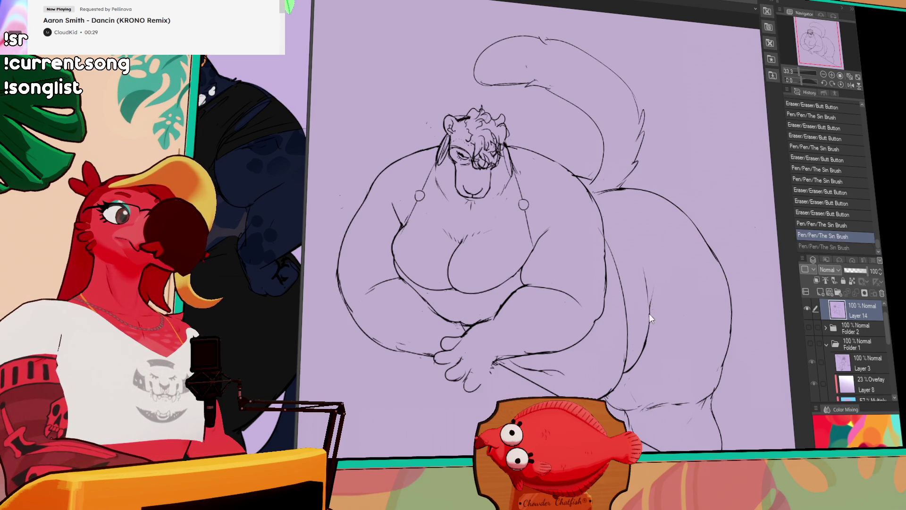
left_click_drag(656, 272, 654, 304)
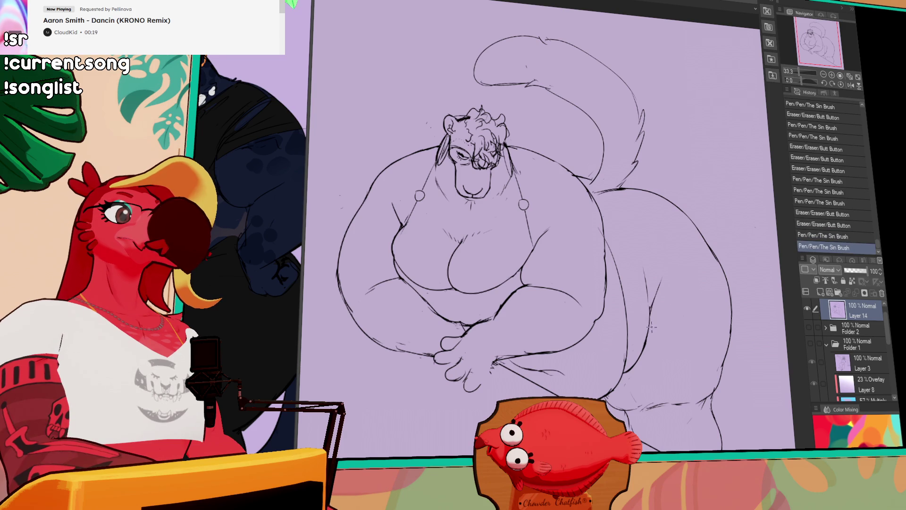
mouse_move(654, 302)
left_mouse_down()
mouse_move(650, 309)
mouse_move(651, 290)
left_mouse_up()
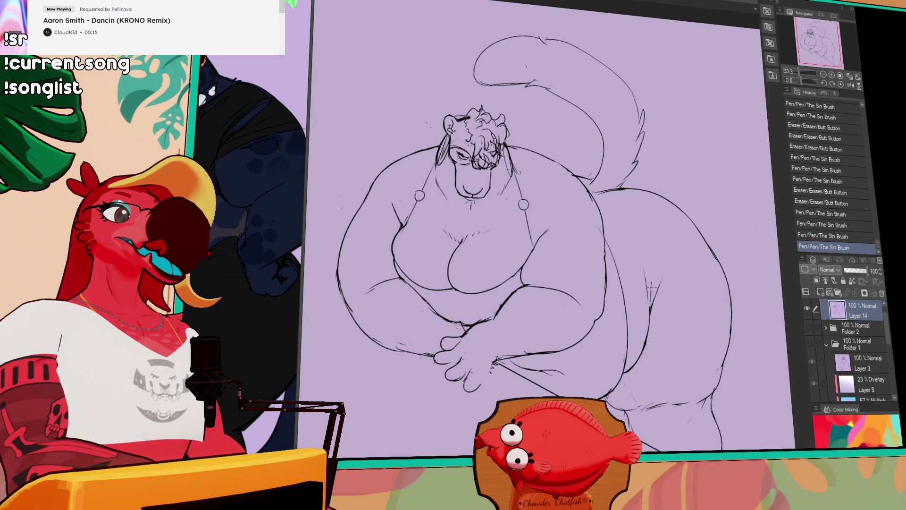
- Erase bits of the back line and replace a stray mark with a new line
mouse_move(599, 243)
left_mouse_down()
mouse_move(602, 254)
mouse_move(595, 205)
left_mouse_up()
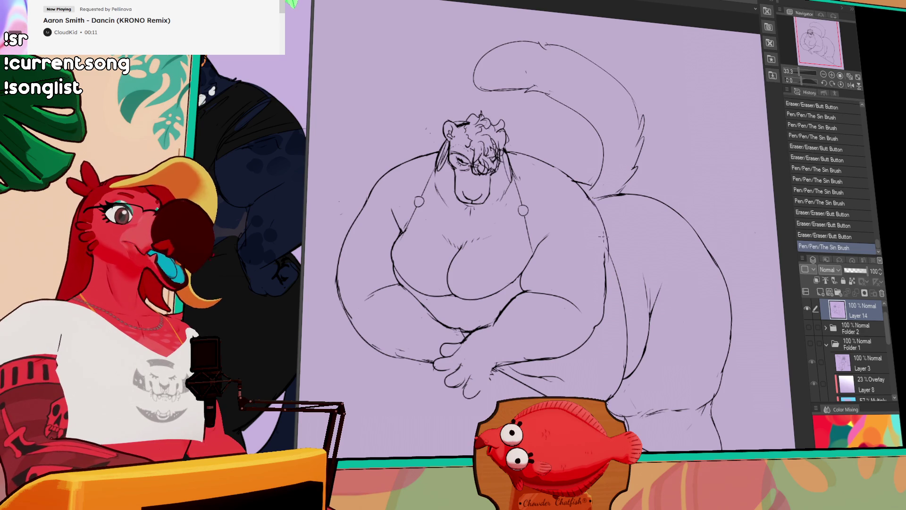
mouse_move(603, 250)
left_mouse_down()
mouse_move(602, 280)
mouse_move(645, 292)
mouse_move(605, 315)
left_mouse_up()
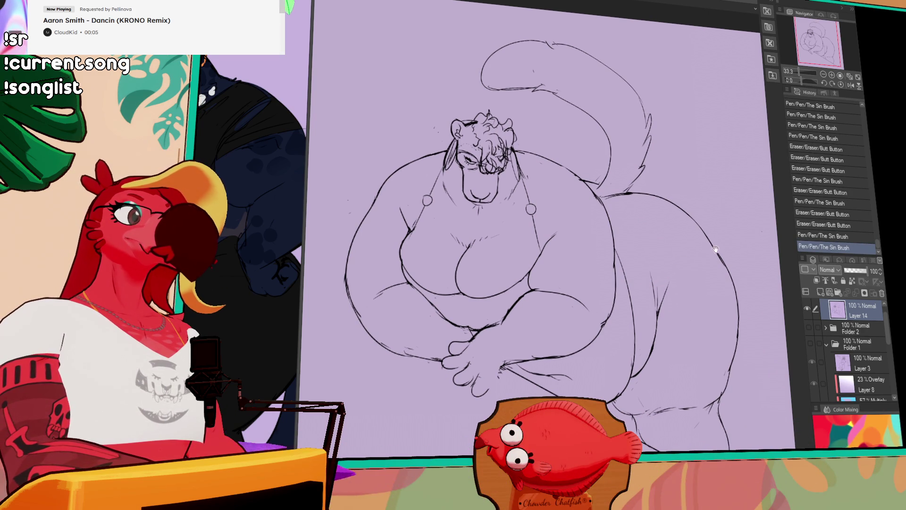
left_click_drag(513, 170, 533, 186)
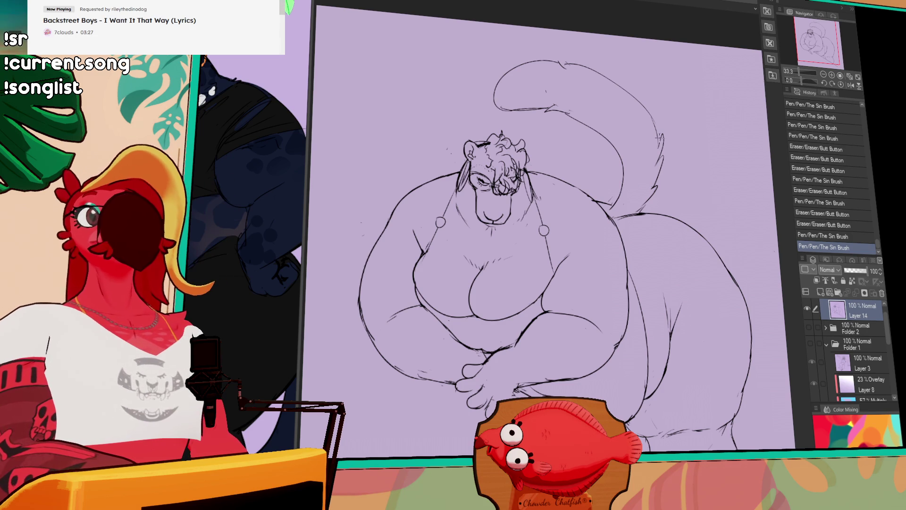
left_click_drag(609, 156, 597, 166)
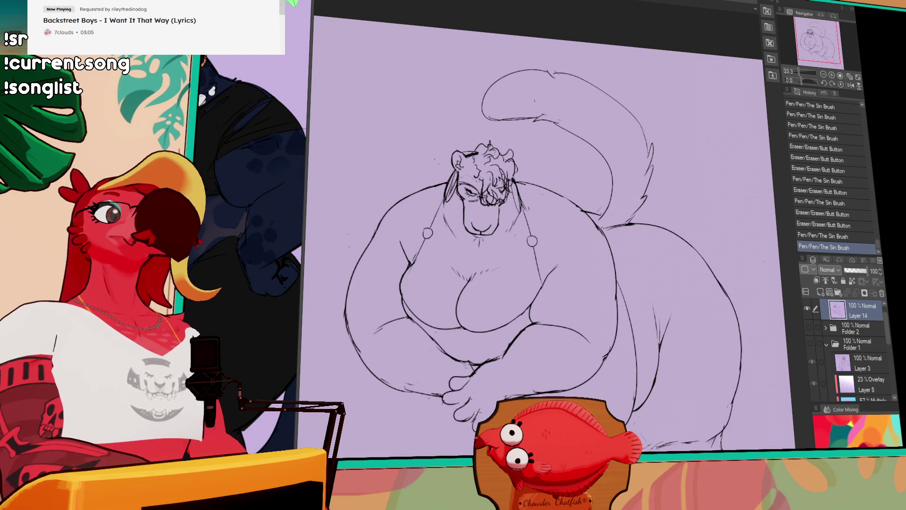
scroll(593, 377, "down", 3)
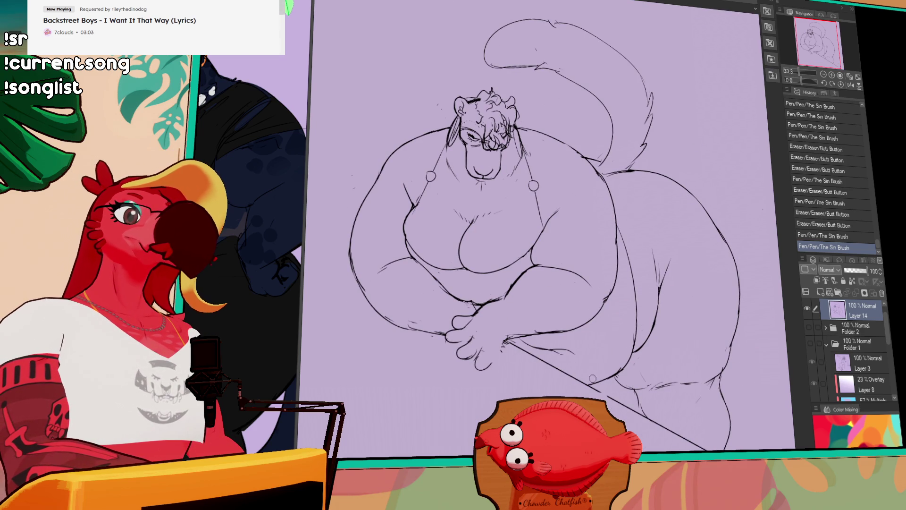
- Erase small marks near the legs and add a tiny pen mark, comparing it with undo/redo
mouse_move(562, 352)
left_mouse_down()
mouse_move(538, 348)
mouse_move(547, 347)
left_mouse_up()
left_click(552, 346)
key("ctrl+z")
key("ctrl+y")
key("ctrl+z")
key("ctrl+y")
key("ctrl+z")
key("ctrl+y")
- Touch up the leg linework with small strokes and draw a stroke along the leg contour
left_click_drag(562, 353, 566, 352)
left_click_drag(566, 352, 574, 350)
left_click_drag(575, 350, 572, 352)
left_click_drag(573, 351, 572, 349)
mouse_move(572, 349)
left_mouse_down()
mouse_move(617, 335)
mouse_move(571, 345)
left_mouse_up()
left_click_drag(583, 352, 654, 313)
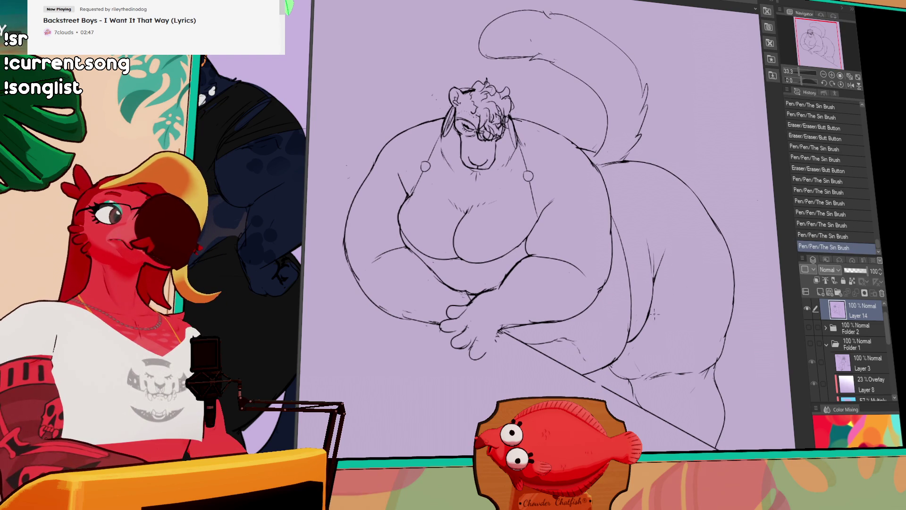
mouse_move(581, 346)
left_mouse_down()
mouse_move(530, 341)
mouse_move(589, 345)
mouse_move(568, 347)
mouse_move(578, 353)
mouse_move(570, 343)
left_mouse_up()
- Lasso and nudge a bit of linework near the hip, then erase parts of the leg contour
key("m")
key("ctrl+d")
left_click_drag(569, 343, 581, 353)
left_click_drag(580, 353, 586, 358)
left_click_drag(626, 295, 628, 304)
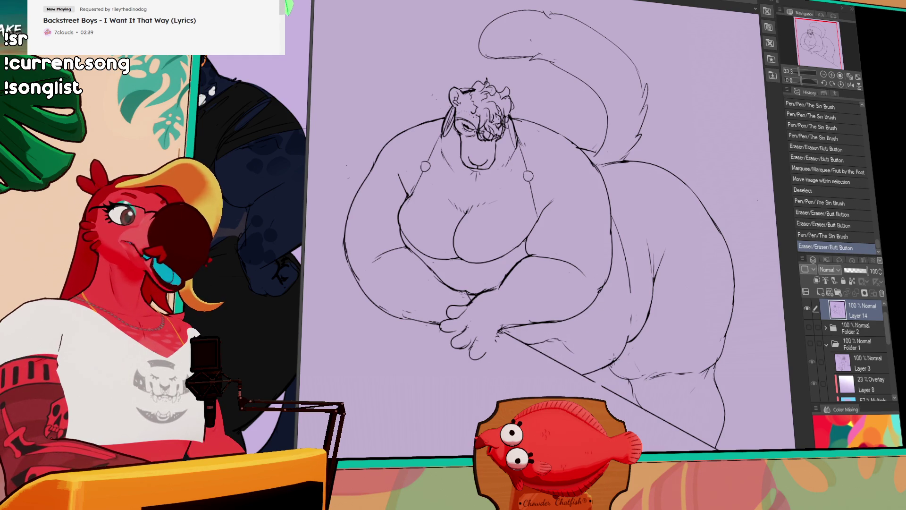
left_click_drag(618, 351, 597, 366)
mouse_move(623, 325)
left_mouse_down()
mouse_move(613, 354)
mouse_move(628, 297)
mouse_move(627, 310)
mouse_move(624, 279)
left_mouse_up()
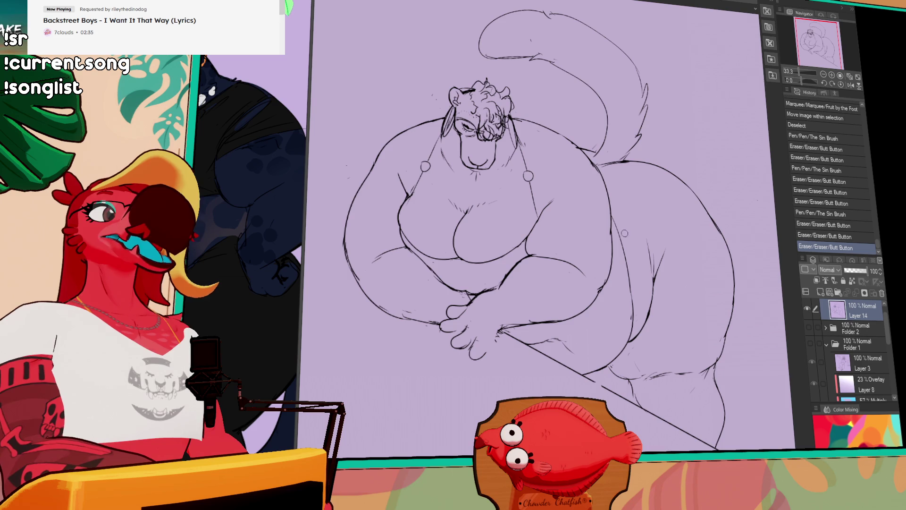
- Draw a new inner-leg line and clean up stray bits around it
mouse_move(640, 248)
left_mouse_down()
mouse_move(619, 229)
mouse_move(604, 246)
mouse_move(606, 283)
left_mouse_up()
left_click_drag(590, 176, 612, 284)
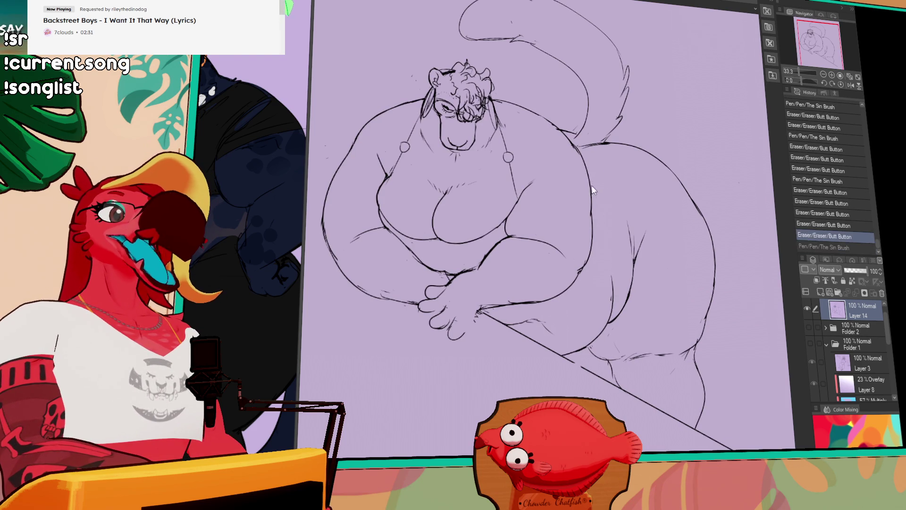
left_click_drag(594, 191, 587, 213)
mouse_move(587, 201)
left_mouse_down()
mouse_move(590, 218)
mouse_move(618, 201)
left_mouse_up()
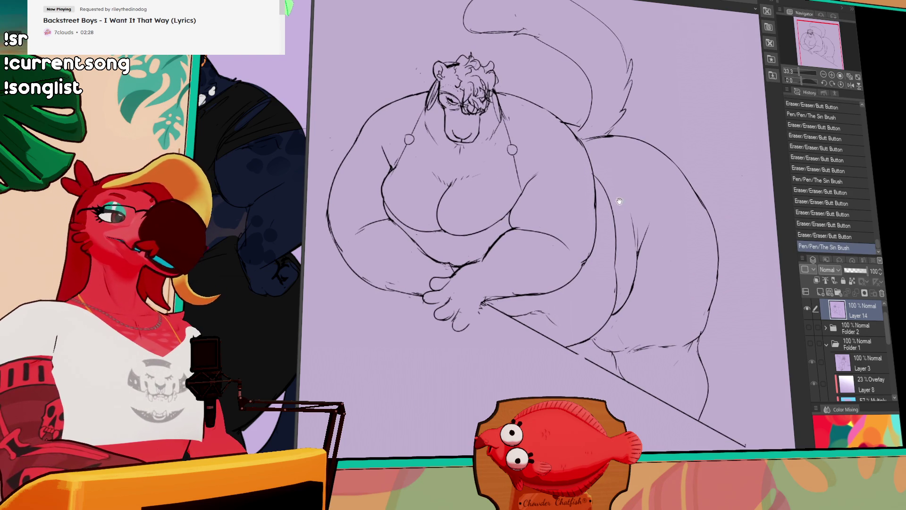
left_click_drag(612, 284, 608, 294)
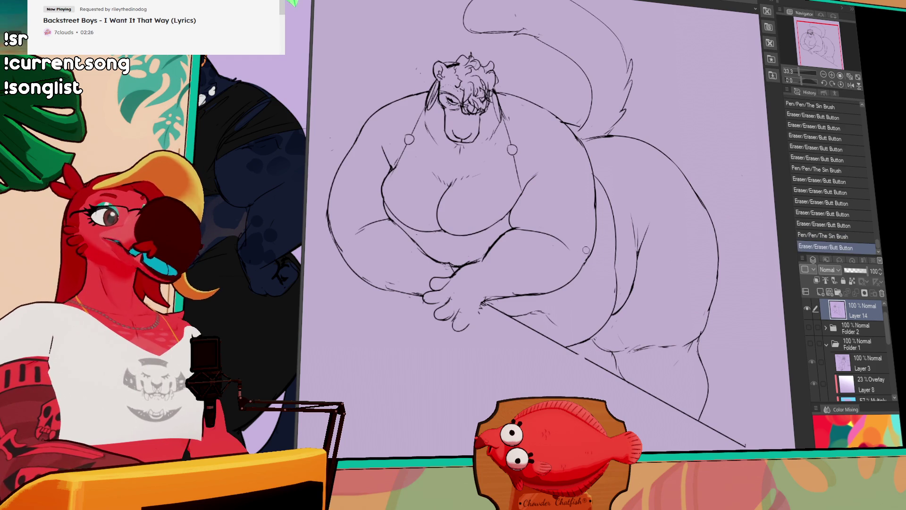
left_click_drag(588, 255, 589, 262)
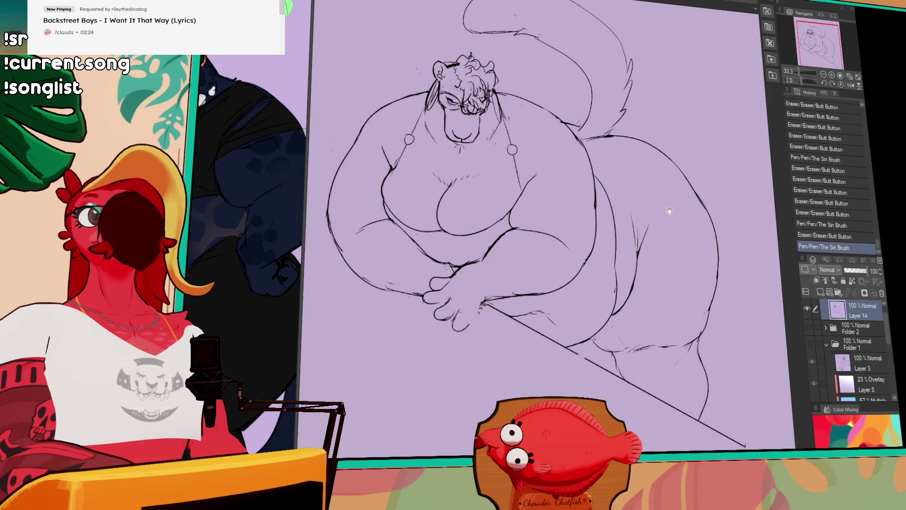
- Strengthen the hip outline with new pen strokes
left_click_drag(669, 210, 652, 254)
mouse_move(674, 282)
left_mouse_down()
mouse_move(682, 293)
mouse_move(689, 271)
left_mouse_up()
left_click_drag(609, 247, 579, 176)
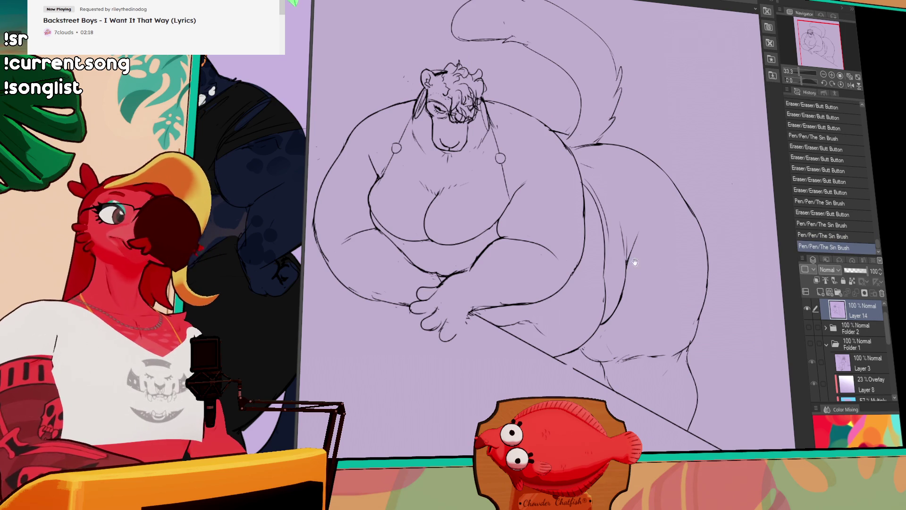
left_click_drag(634, 262, 636, 254)
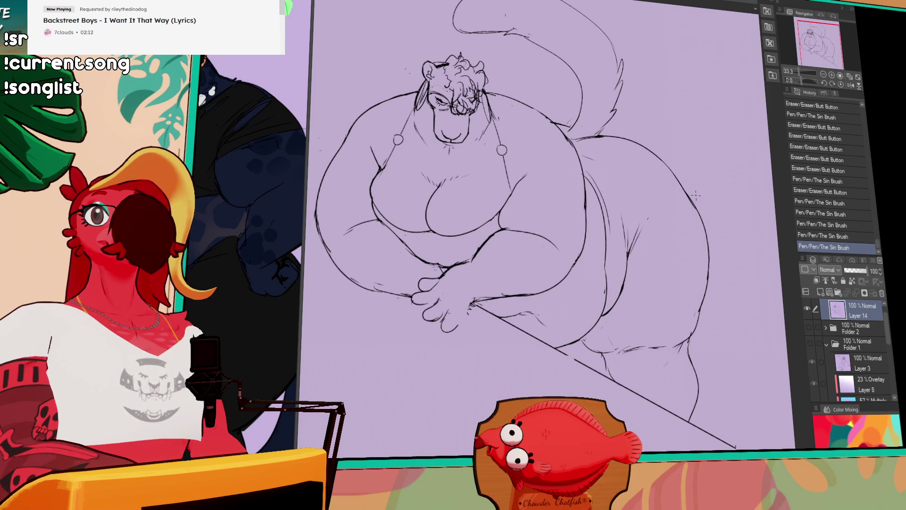
mouse_move(712, 216)
left_mouse_down()
mouse_move(717, 231)
mouse_move(699, 221)
mouse_move(613, 264)
left_mouse_up()
scroll(649, 255, "down", 1)
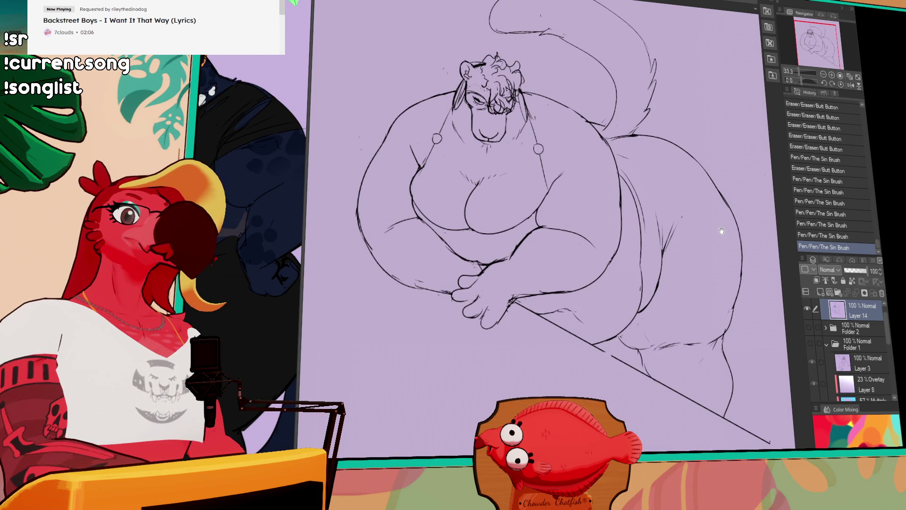
- Erase the old tail tip and draw a larger curl arching up-left over the head
scroll(709, 222, "up", 5)
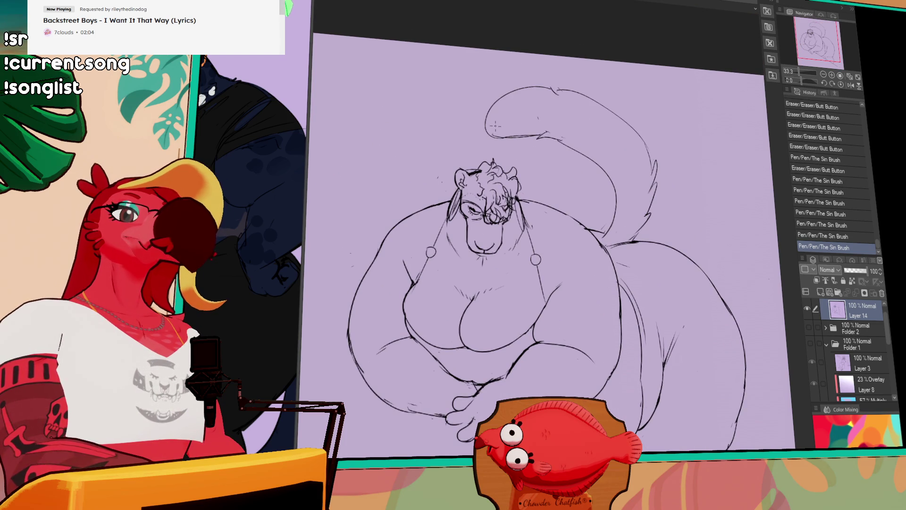
left_click_drag(484, 113, 519, 89)
mouse_move(412, 138)
left_mouse_down()
mouse_move(535, 133)
mouse_move(385, 92)
mouse_move(394, 69)
left_mouse_up()
key("ctrl+z")
key("ctrl+z")
key("ctrl+z")
mouse_move(392, 99)
left_mouse_down()
mouse_move(446, 64)
mouse_move(467, 92)
left_mouse_up()
key("ctrl+z")
key("ctrl+z")
mouse_move(391, 96)
left_mouse_down()
mouse_move(432, 59)
mouse_move(464, 91)
mouse_move(446, 81)
mouse_move(564, 90)
left_mouse_up()
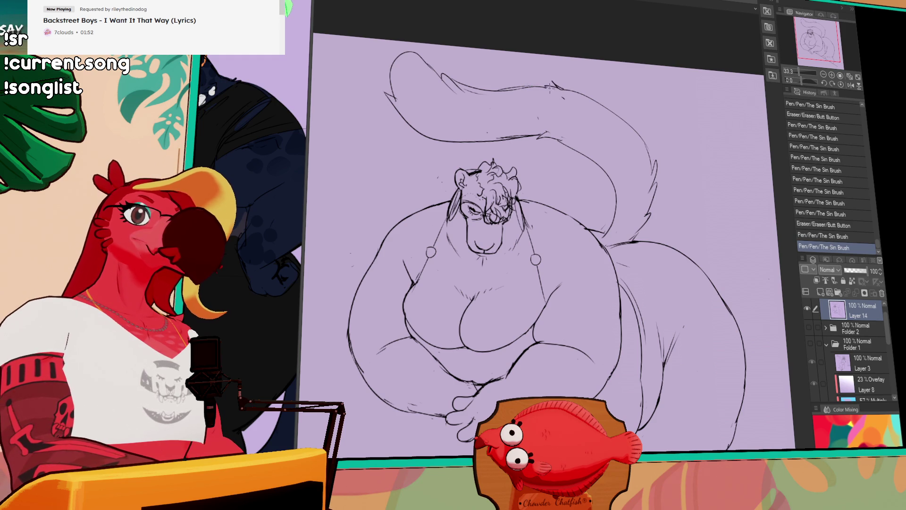
- Erase small bits near the left strap and around the head and tail, adding a short stroke
mouse_move(692, 191)
left_mouse_down()
mouse_move(696, 165)
mouse_move(708, 158)
left_mouse_up()
left_click_drag(448, 203, 456, 212)
left_click_drag(425, 190, 431, 207)
left_click_drag(383, 191, 473, 219)
left_click_drag(557, 148, 564, 143)
left_click(552, 171)
left_click_drag(611, 109, 600, 163)
mouse_move(657, 152)
left_mouse_down()
mouse_move(589, 167)
mouse_move(646, 169)
left_mouse_up()
- Erase along the tail's underside and add fresh pen strokes to the tail
key("ctrl+z")
mouse_move(658, 136)
left_mouse_down()
mouse_move(620, 175)
mouse_move(625, 161)
mouse_move(608, 169)
left_mouse_up()
left_click_drag(667, 153, 635, 158)
left_click_drag(700, 218, 598, 110)
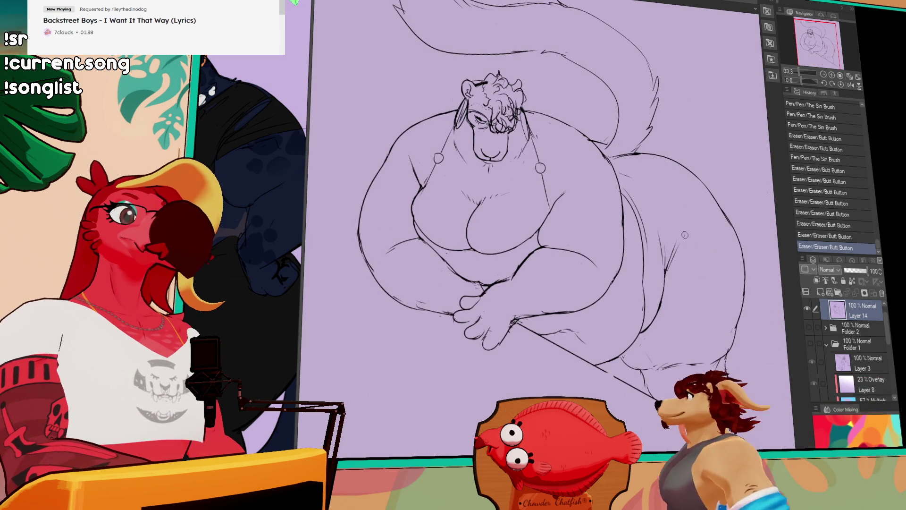
left_click_drag(649, 218, 642, 253)
left_click_drag(635, 286, 642, 179)
- Touch up the lines near the hip with small erasures and strokes
left_click_drag(644, 199, 647, 189)
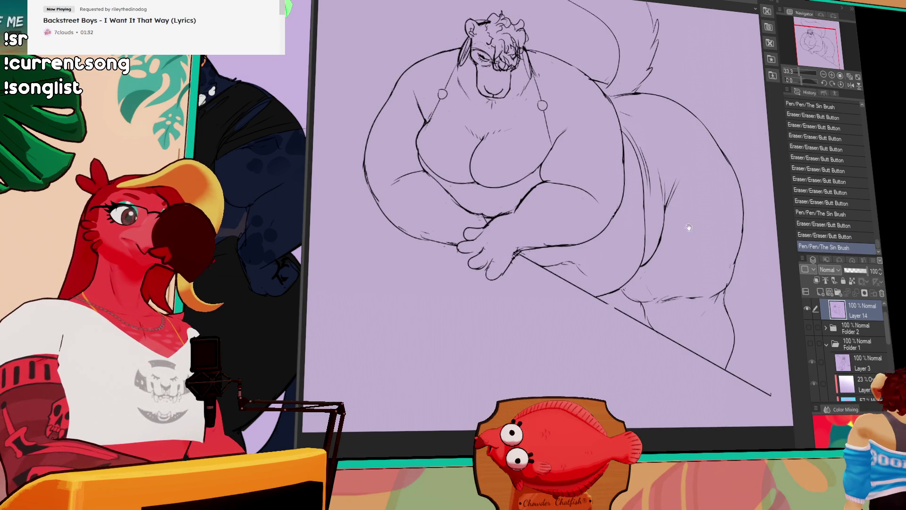
left_click_drag(687, 226, 609, 225)
left_click_drag(661, 241, 653, 264)
left_click_drag(651, 255, 655, 265)
left_click_drag(677, 237, 680, 276)
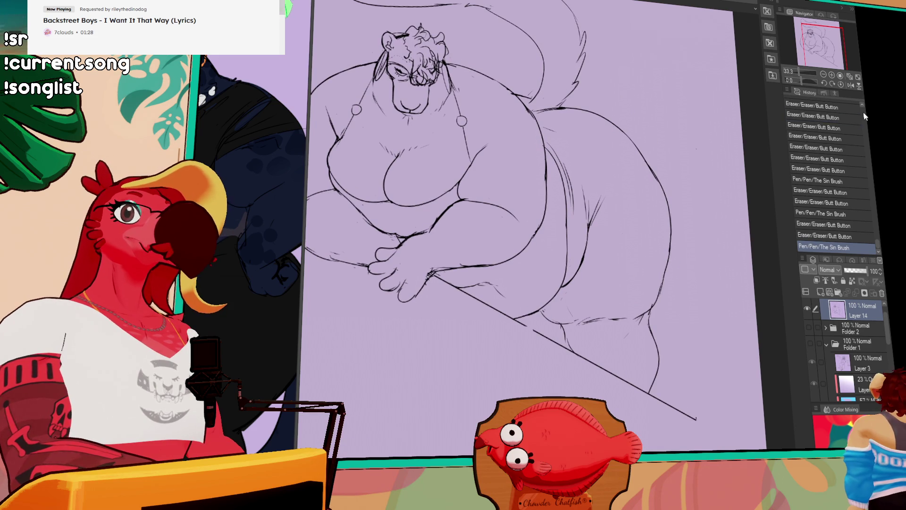